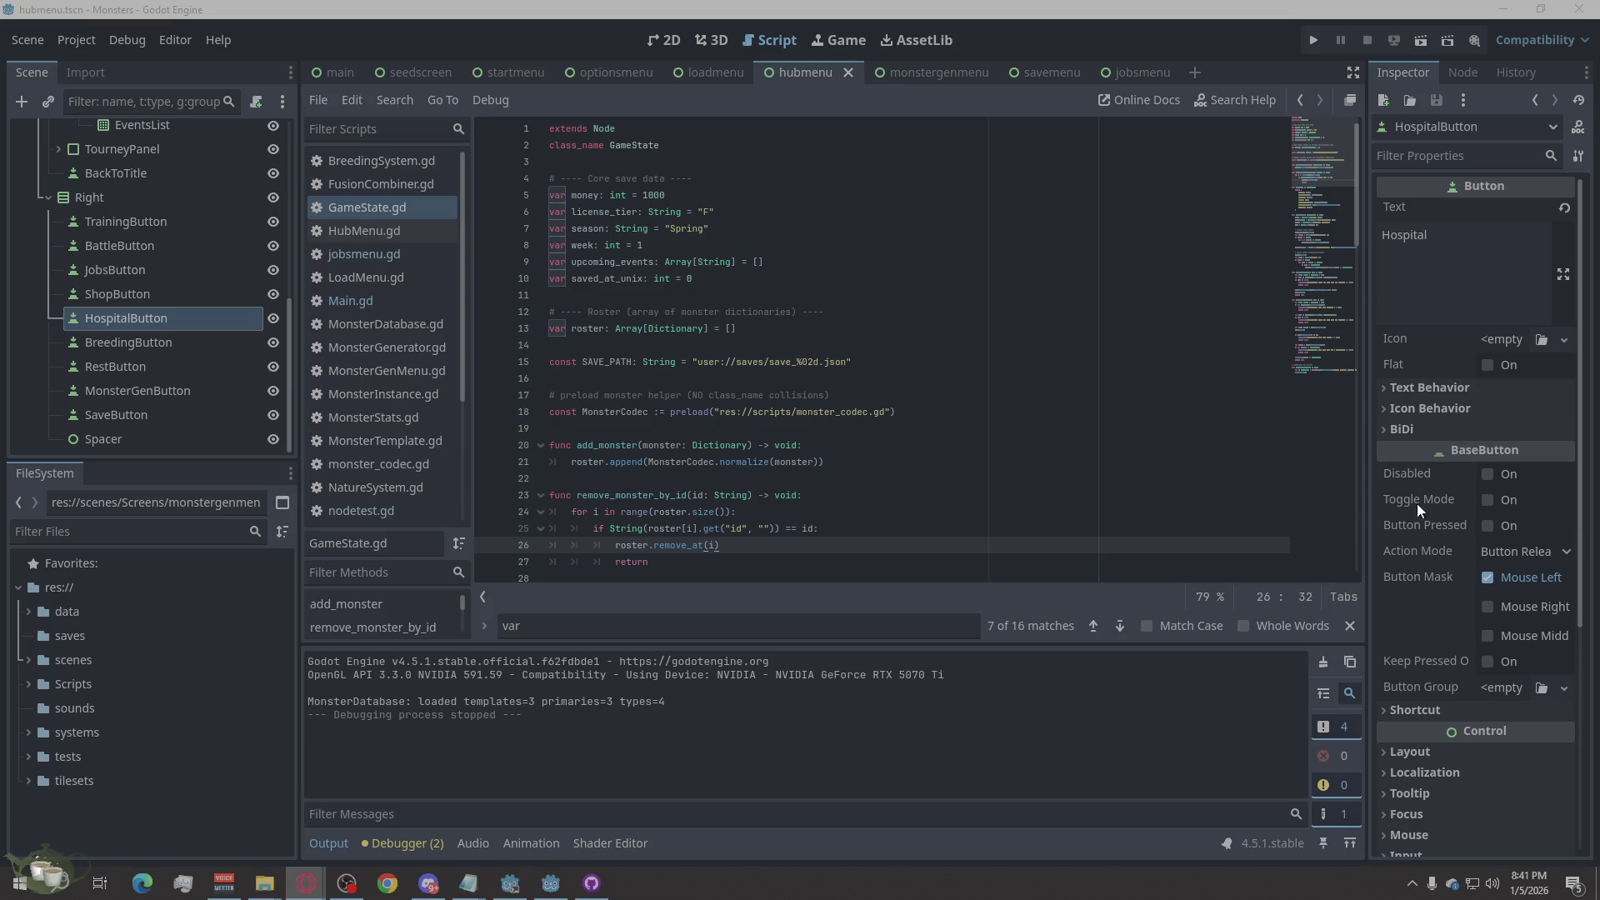
Step: Replace all of GameState.gd with the new code adding current_job, and save it
left_click(925, 563)
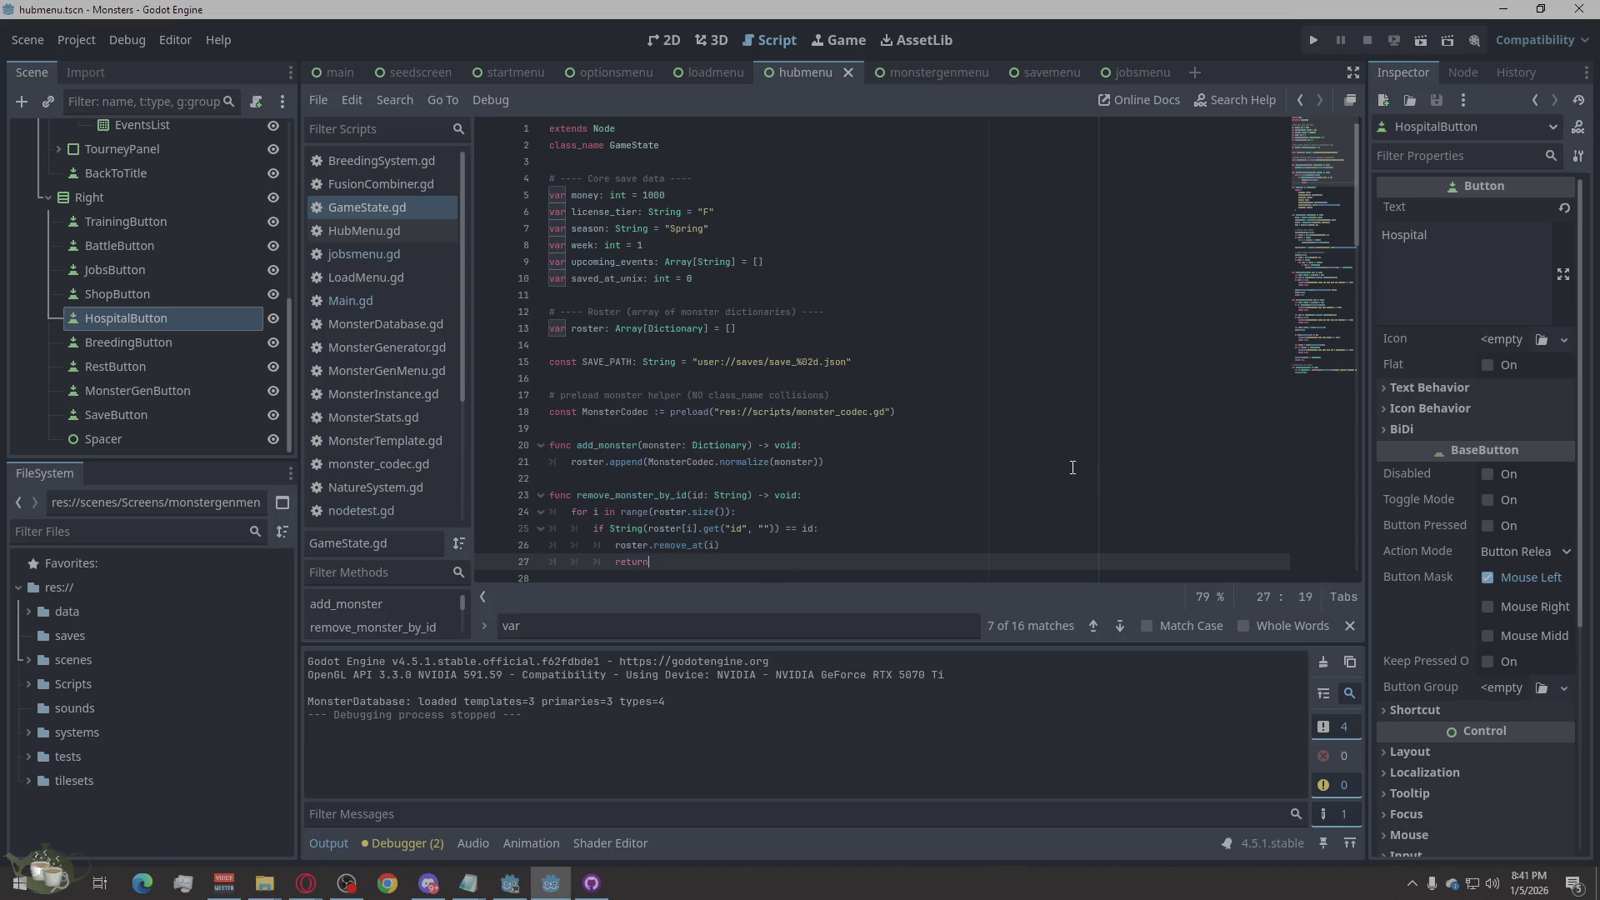
right_click(762, 583)
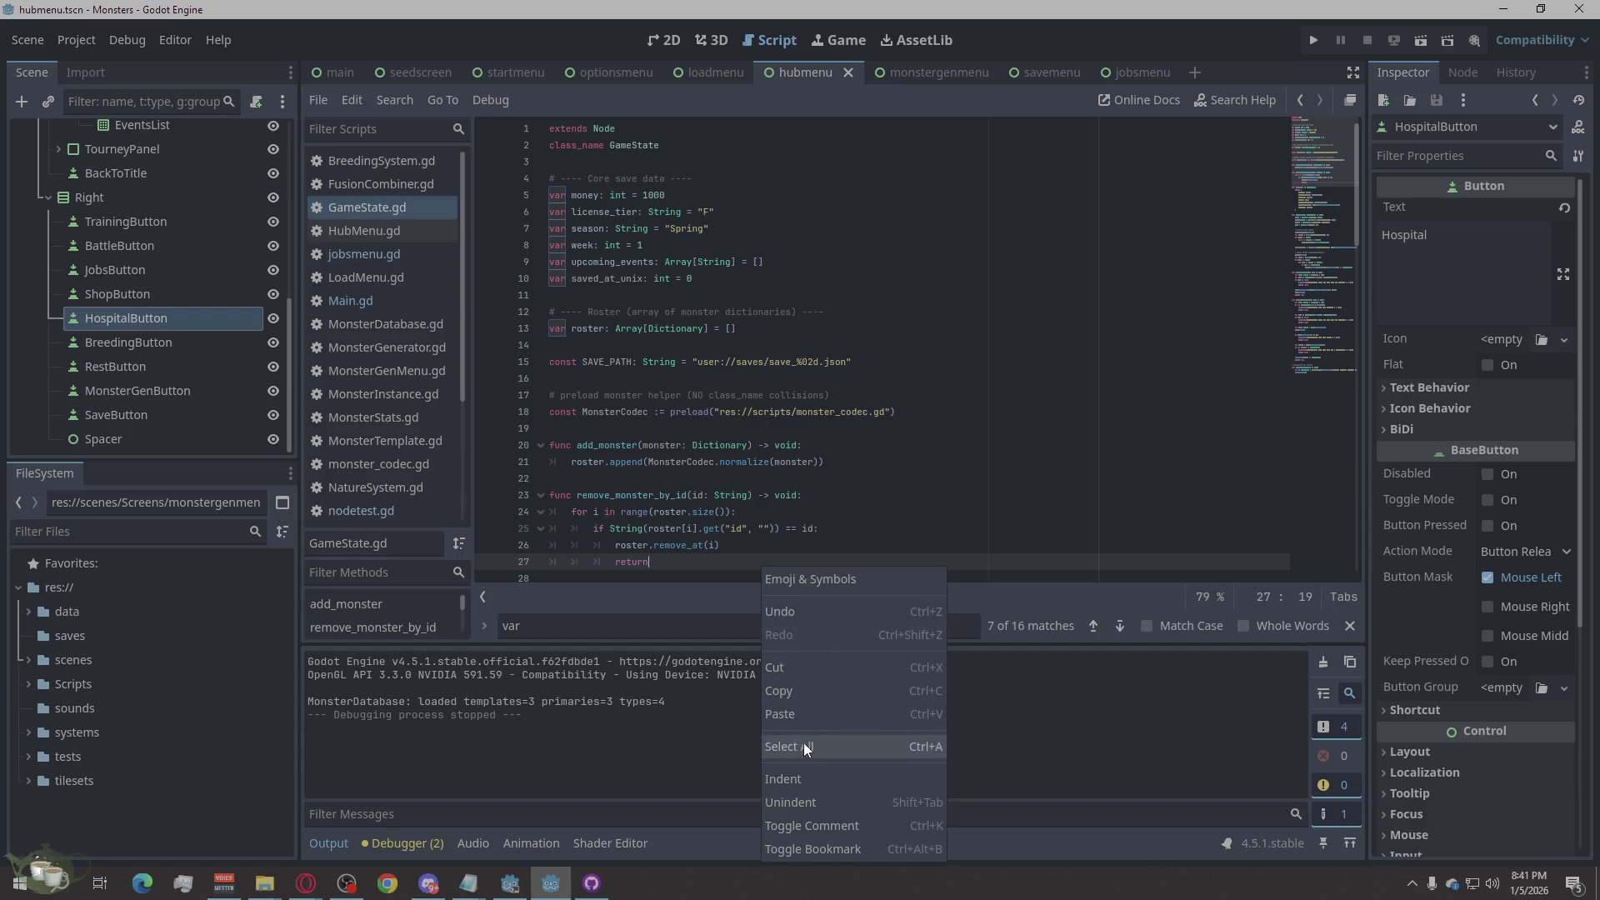
left_click(804, 743)
key("ctrl+v")
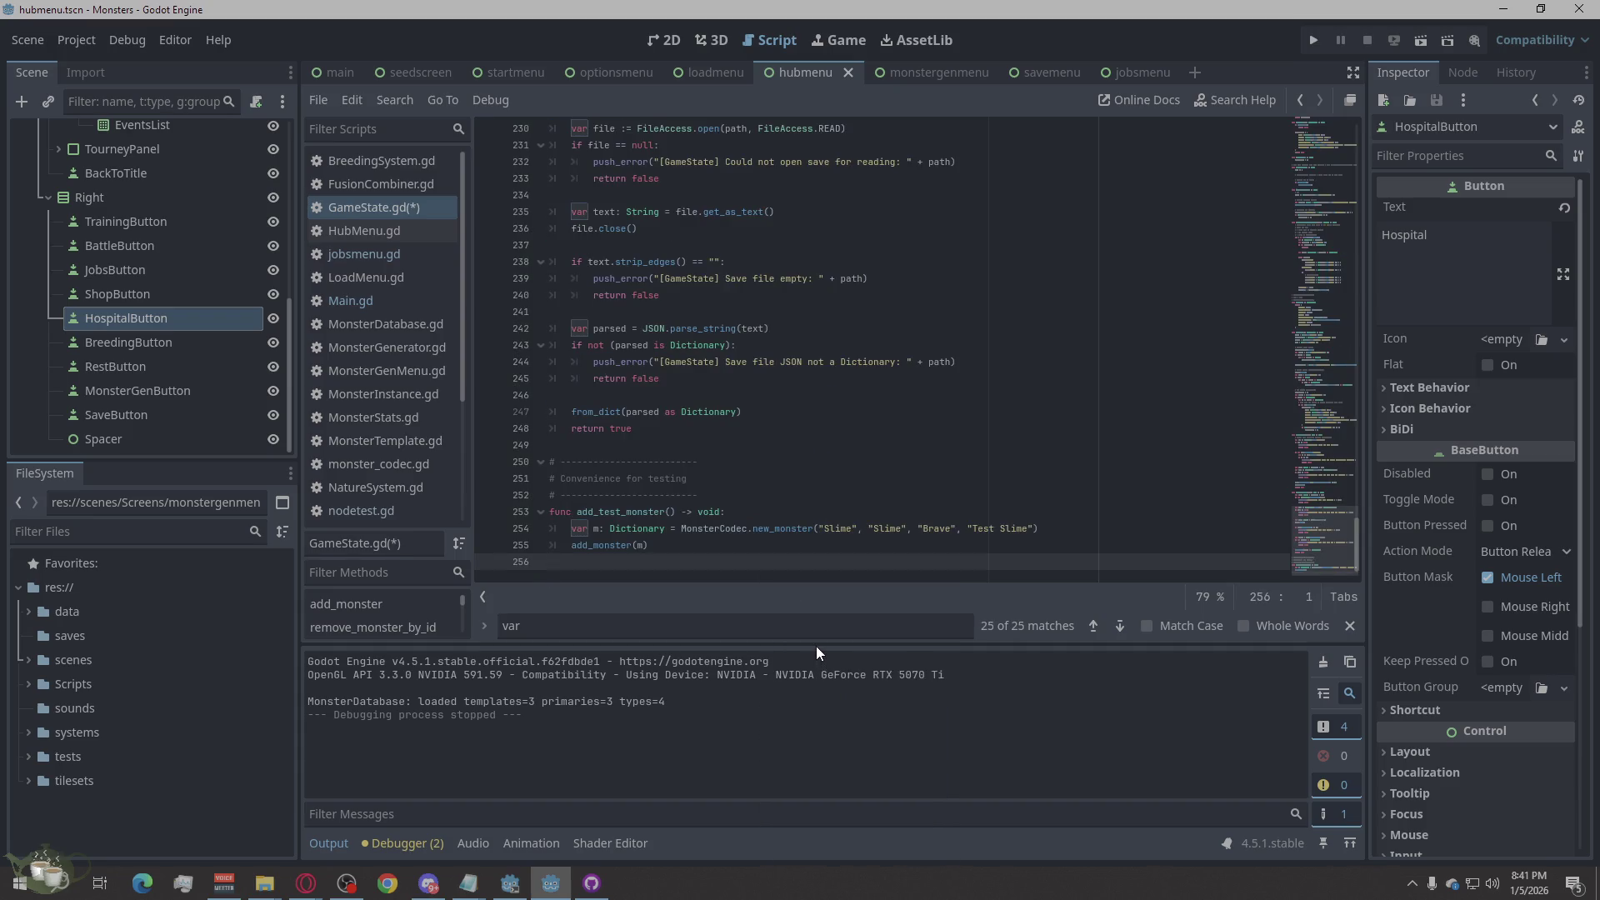
key("ctrl+s")
Step: Run the Monsters project to test the updated GameState script
scroll(810, 485, "up", 20)
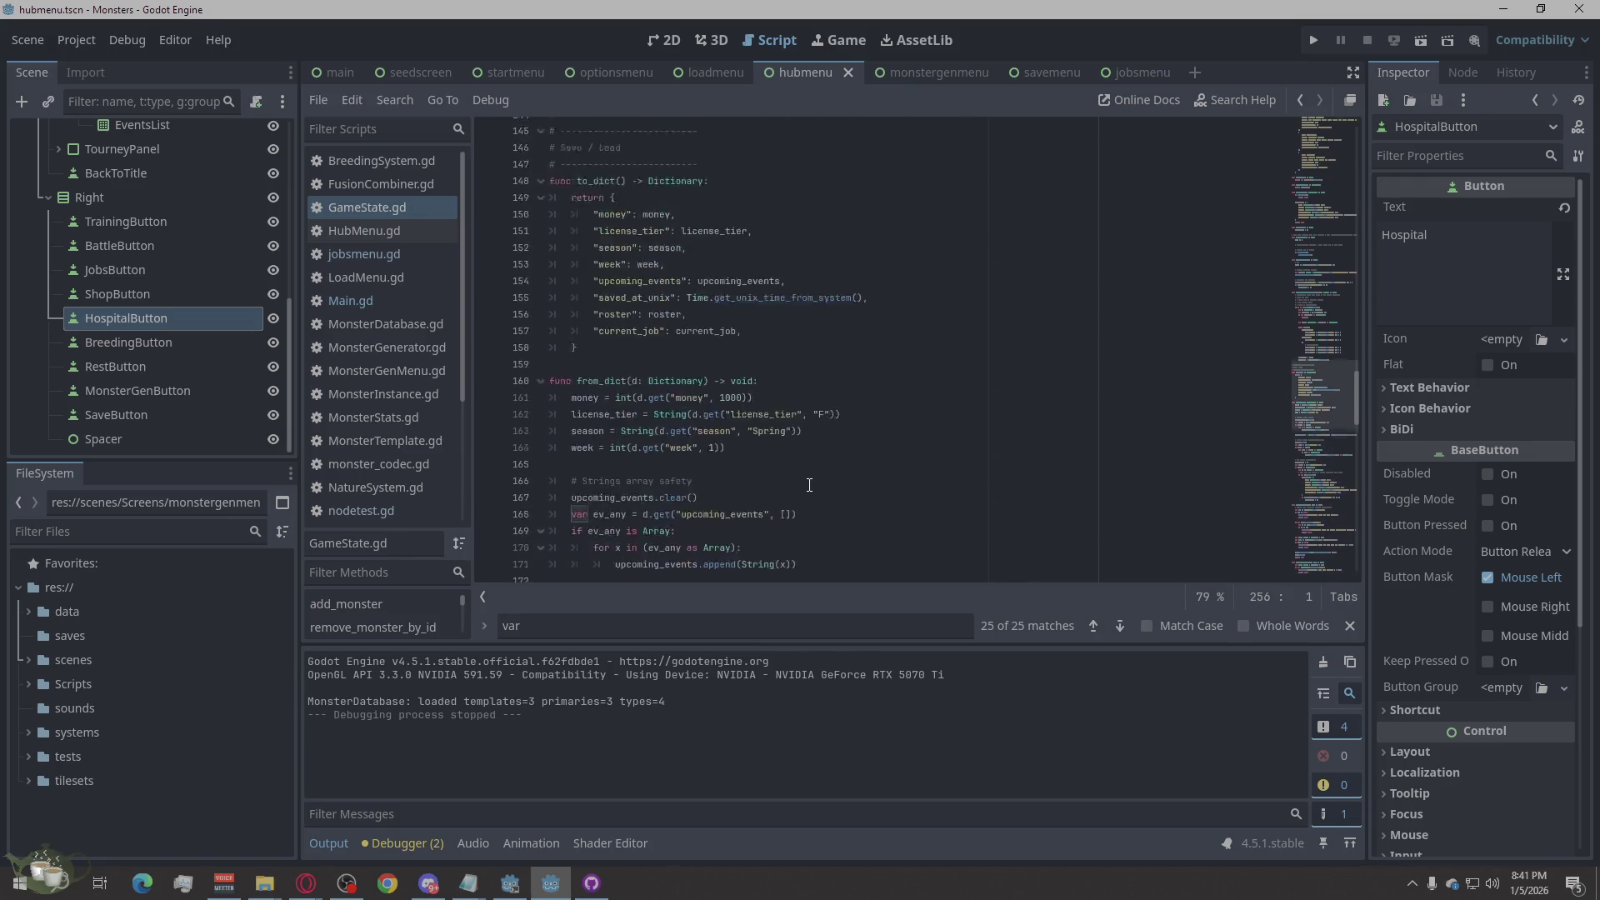
scroll(809, 484, "up", 20)
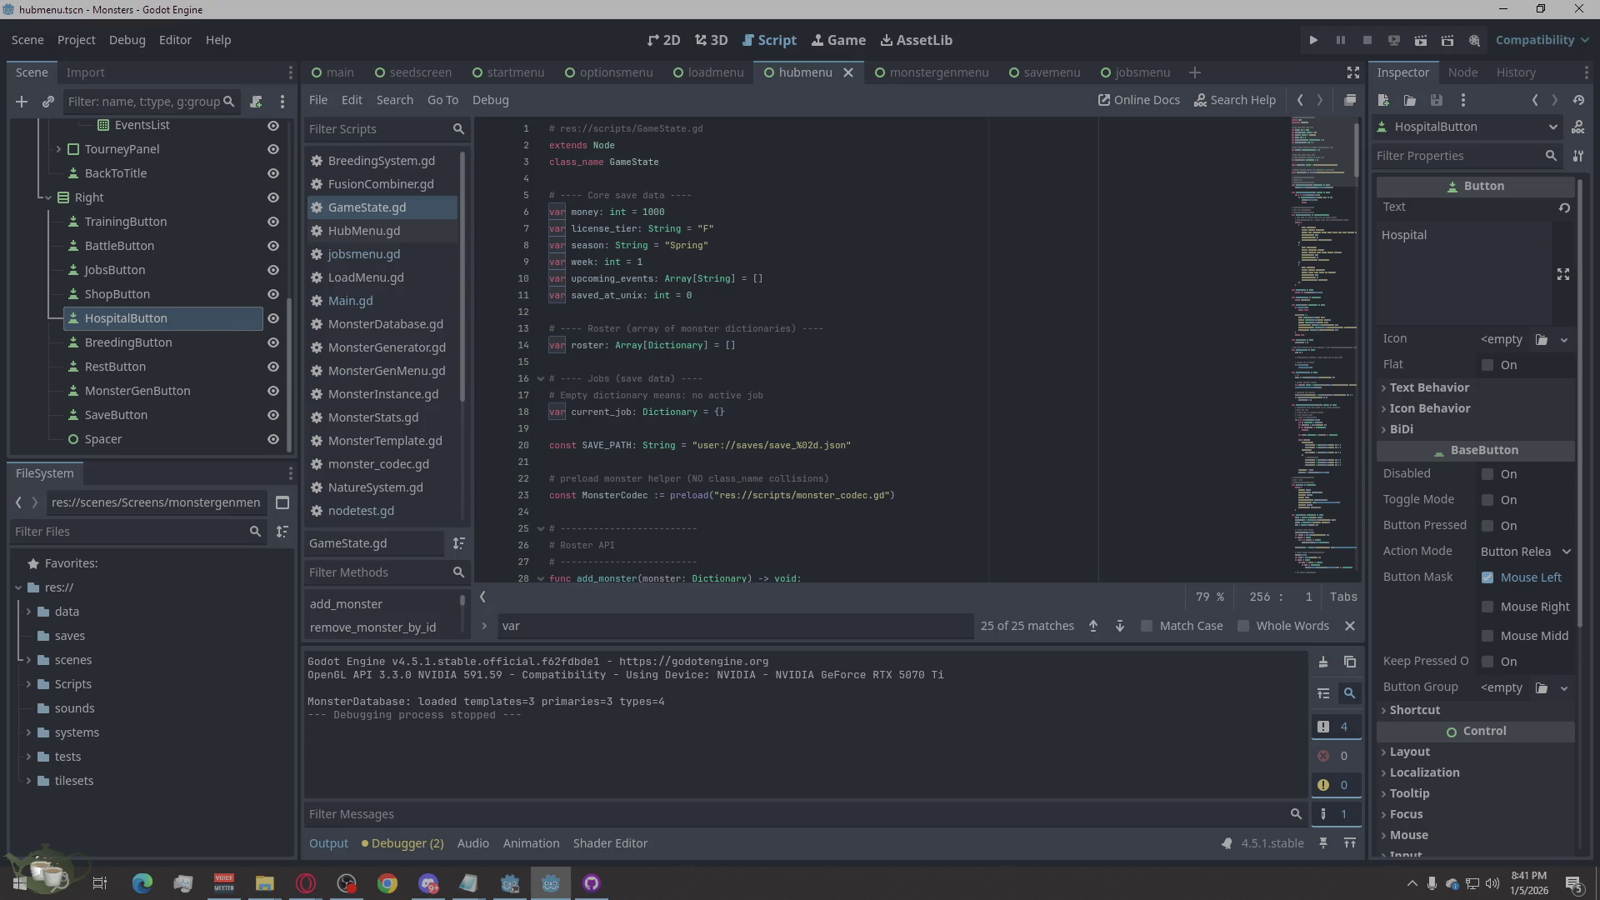
key("alt+Tab")
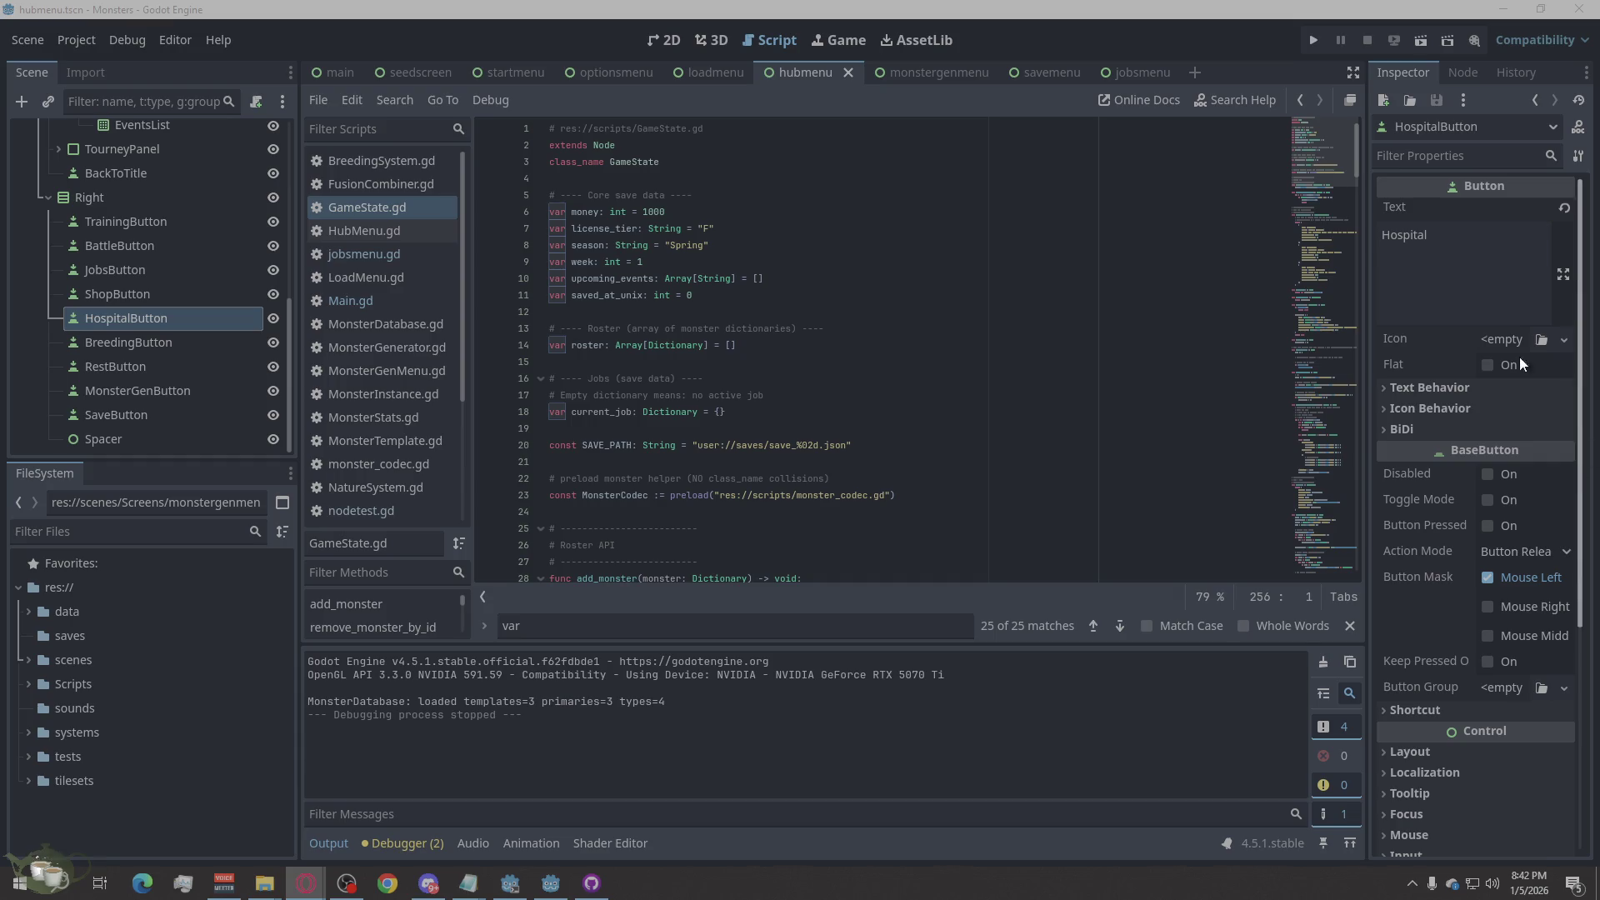
left_click(1313, 43)
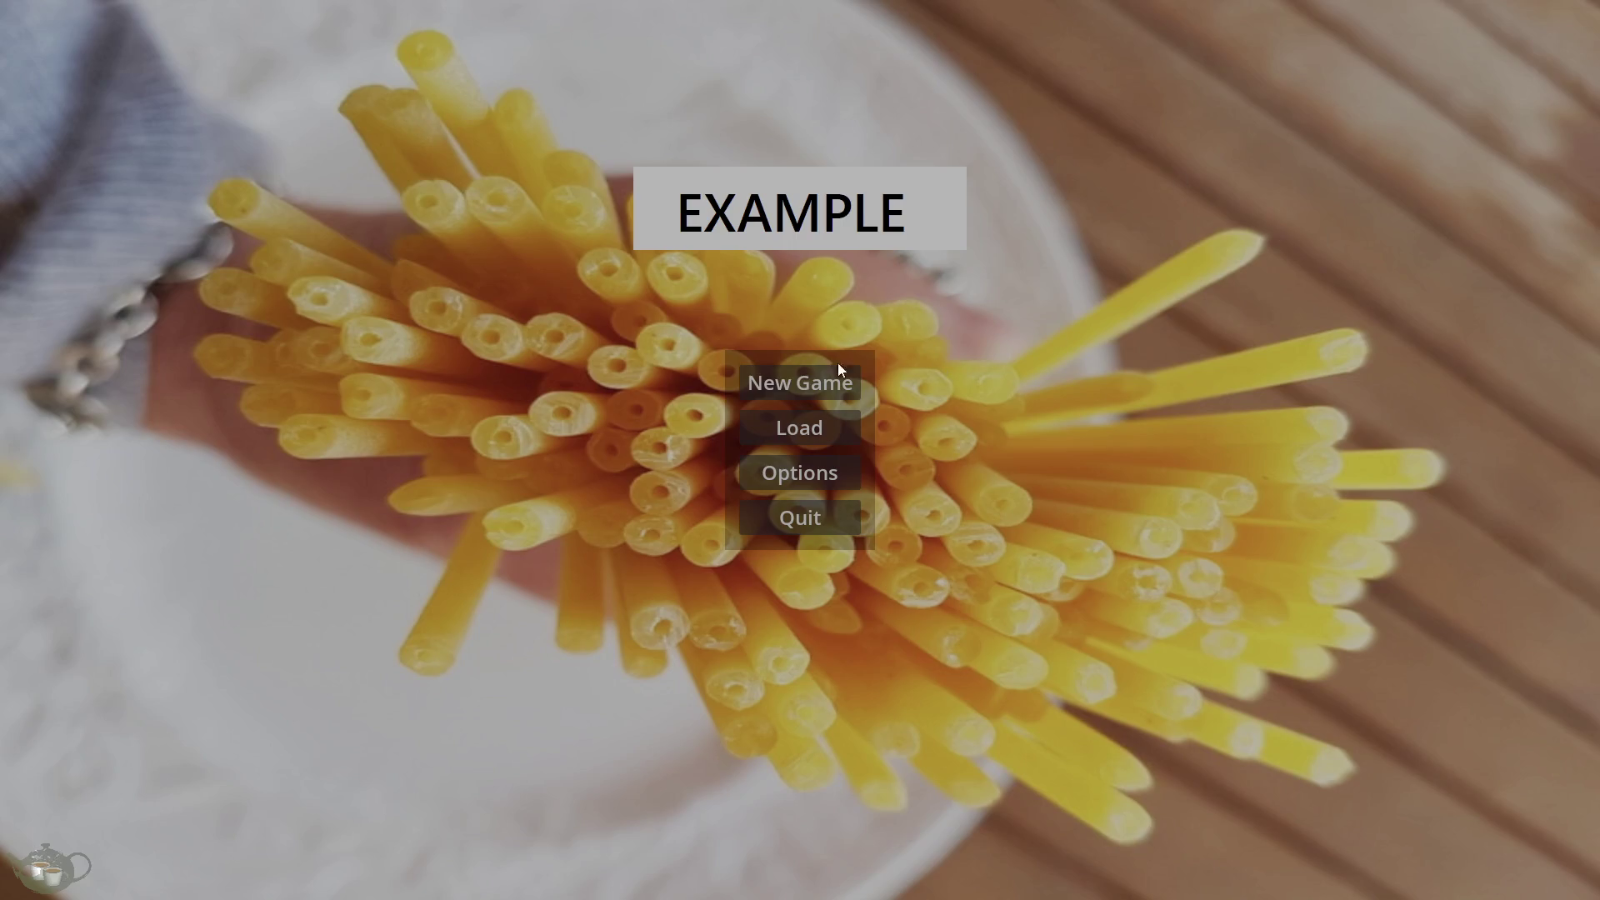
left_click(809, 388)
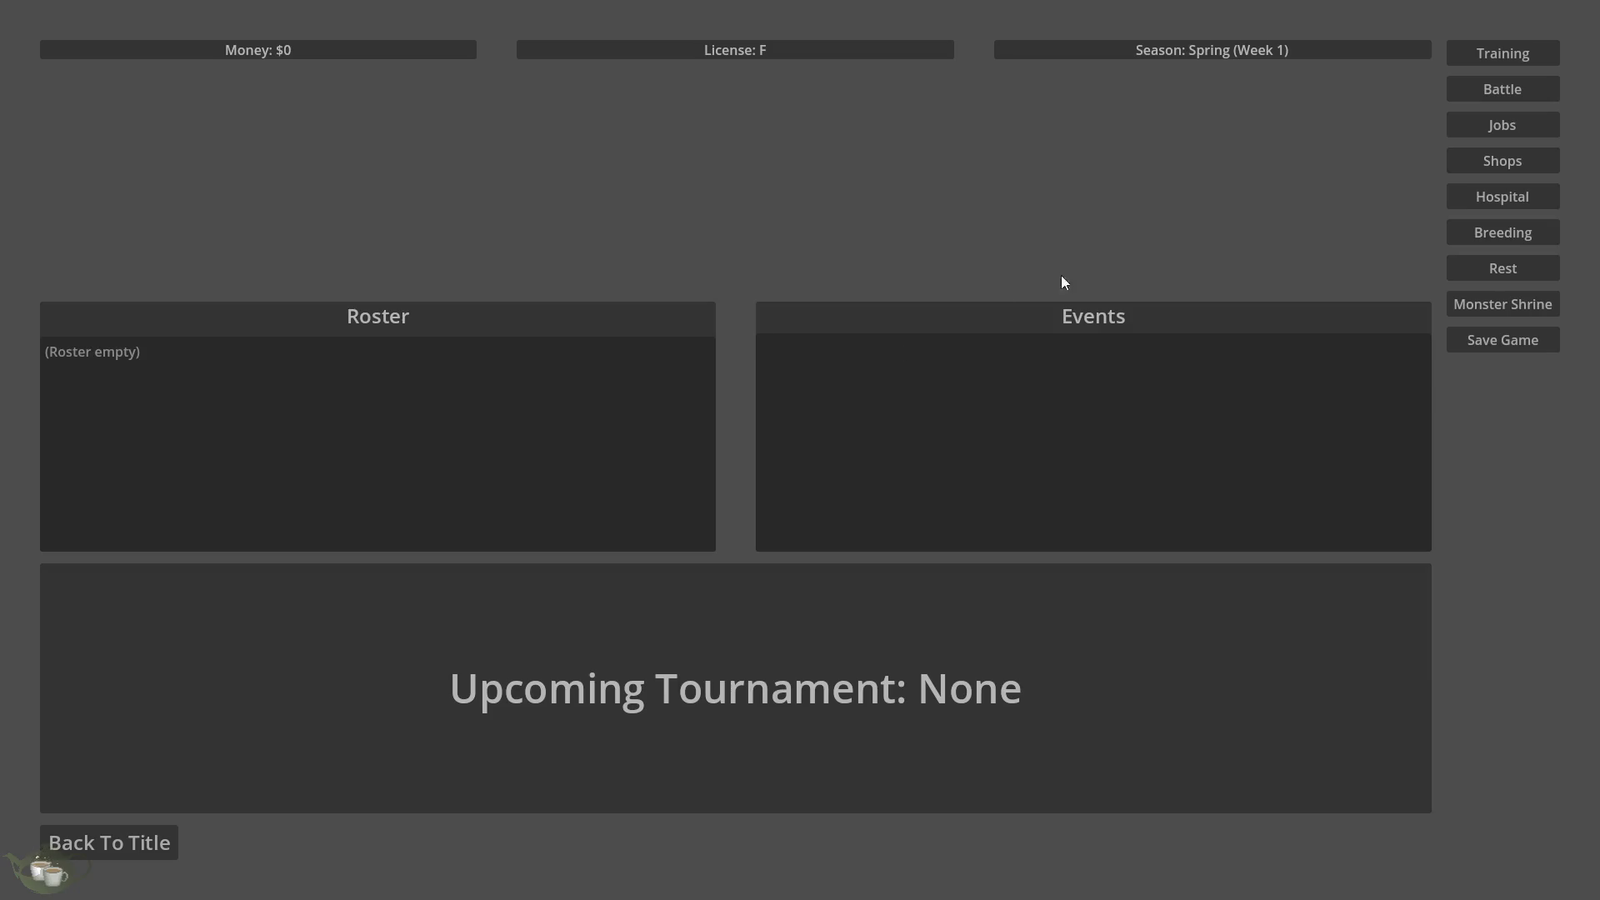
left_click(1473, 132)
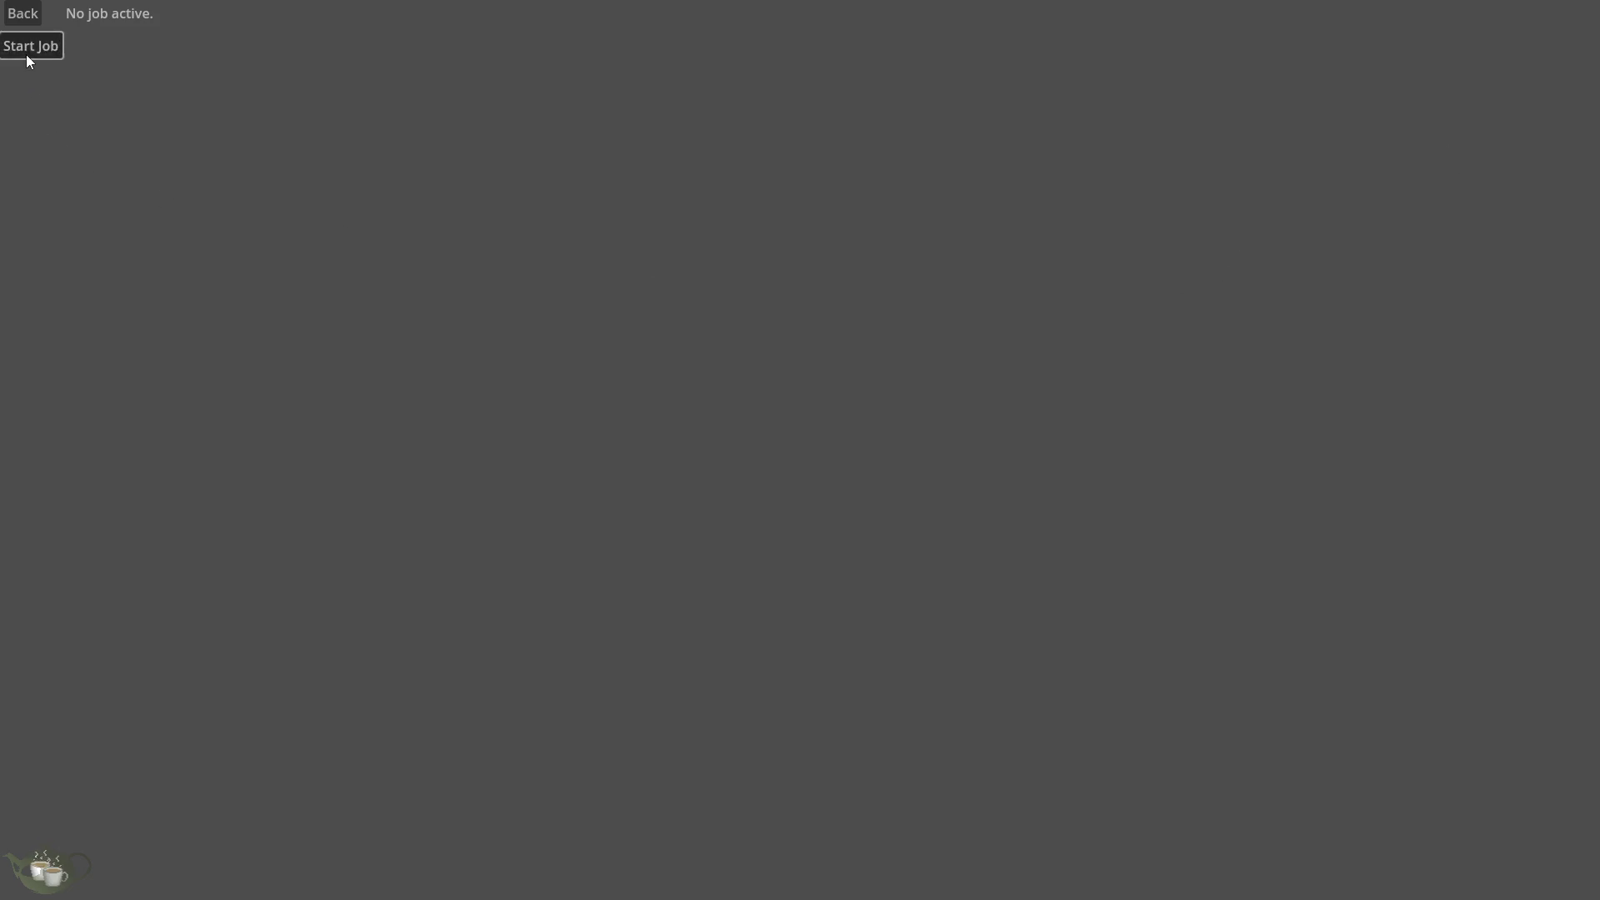
left_click(29, 14)
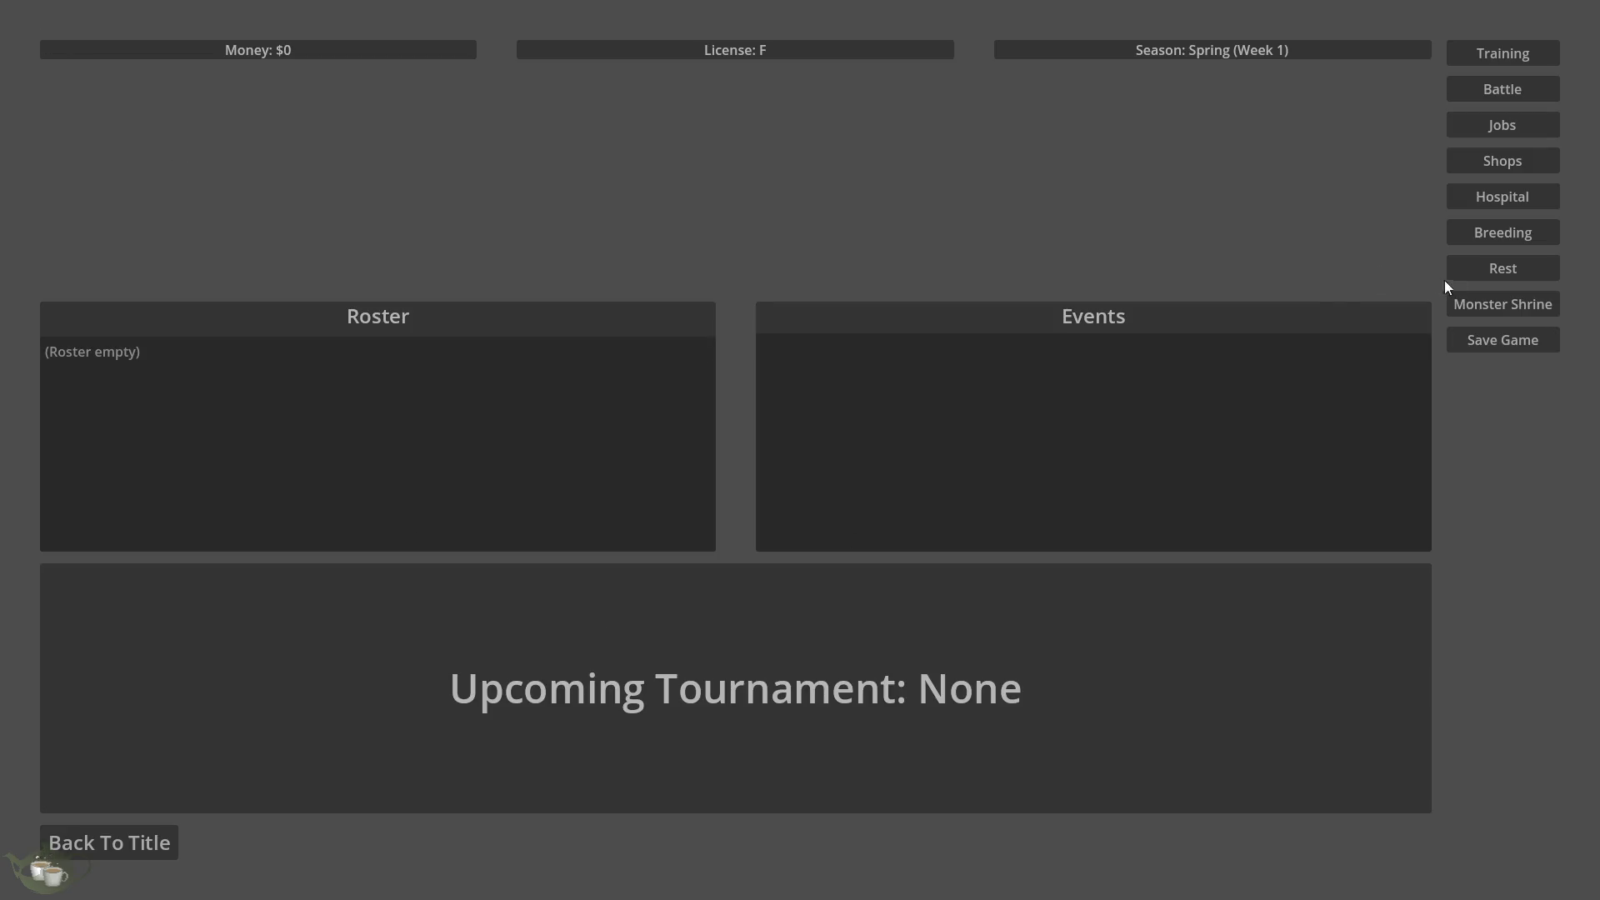
left_click(1513, 130)
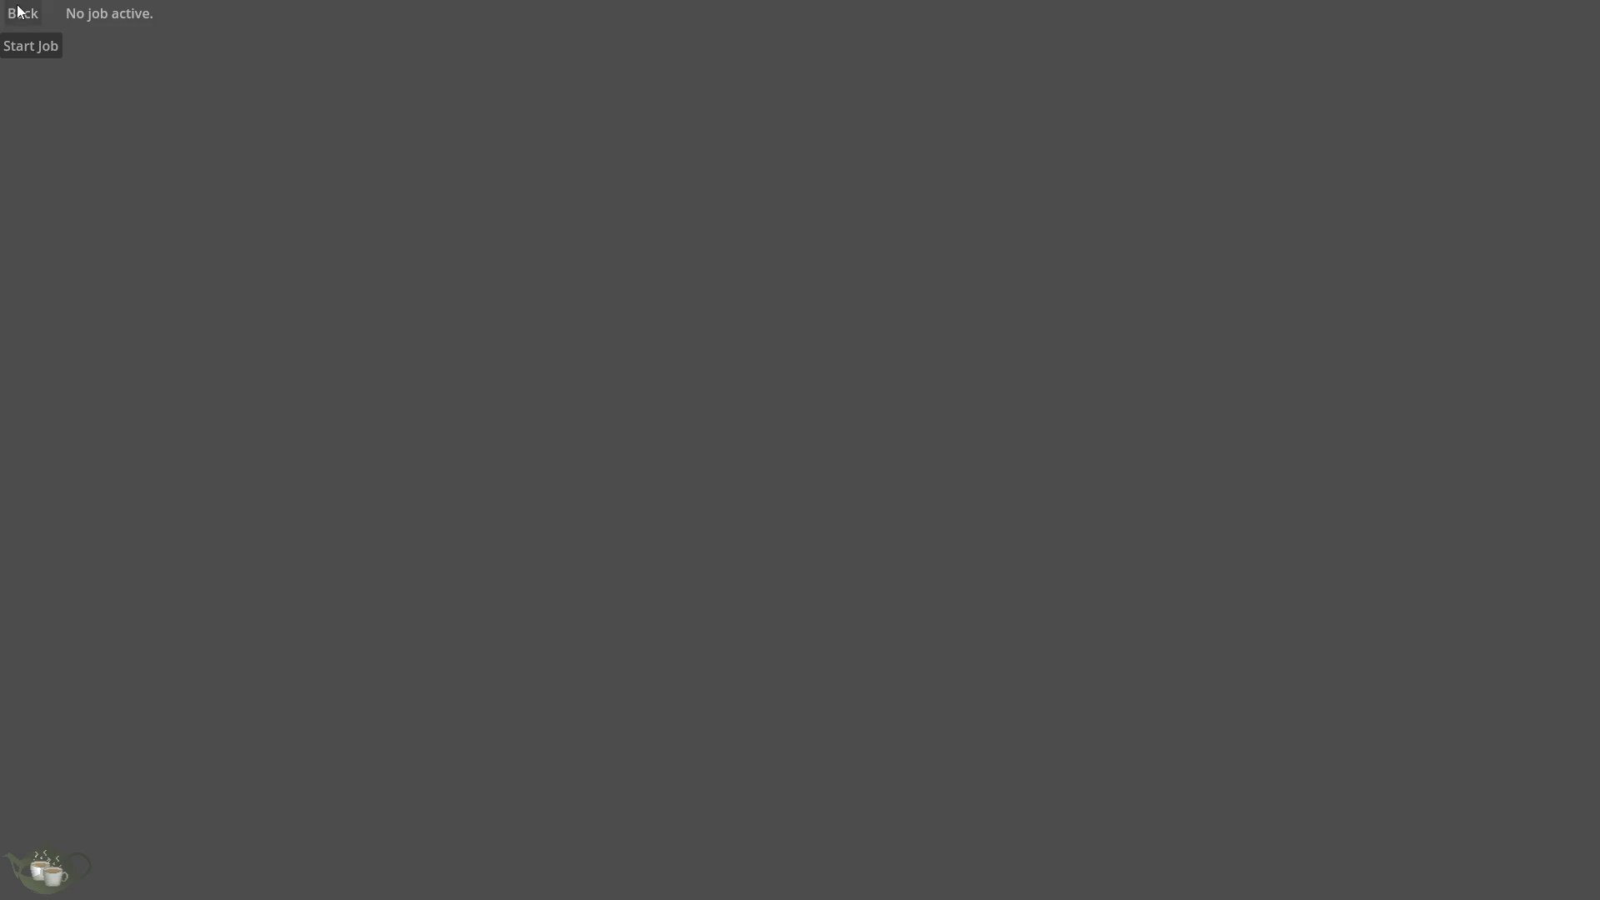
left_click(22, 13)
left_click(117, 841)
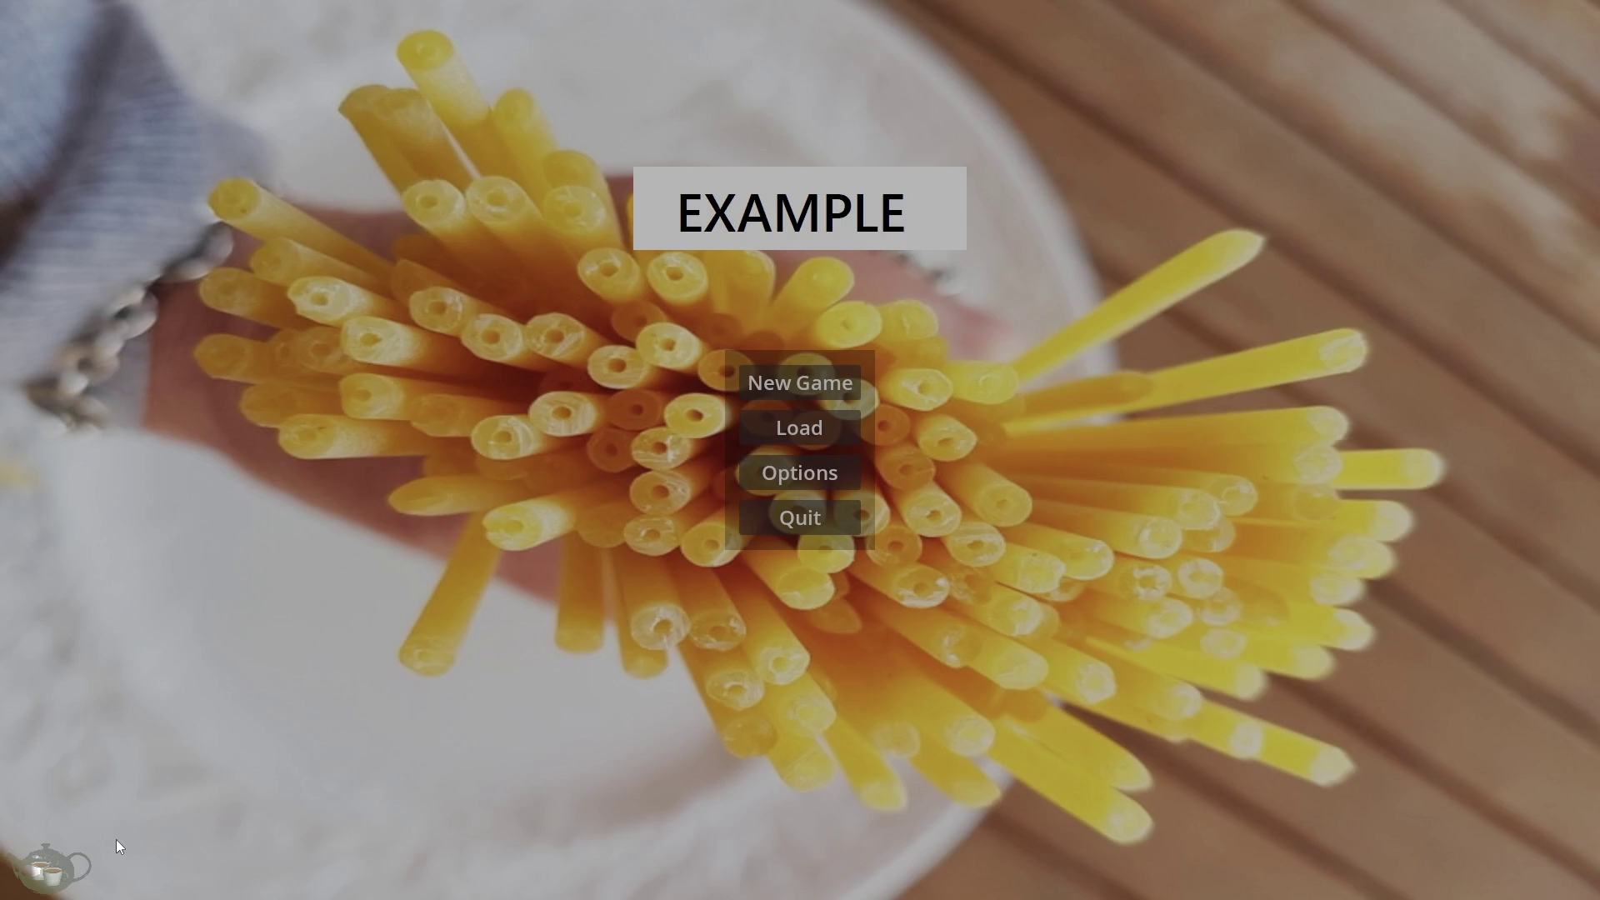
left_click(833, 431)
left_click(310, 170)
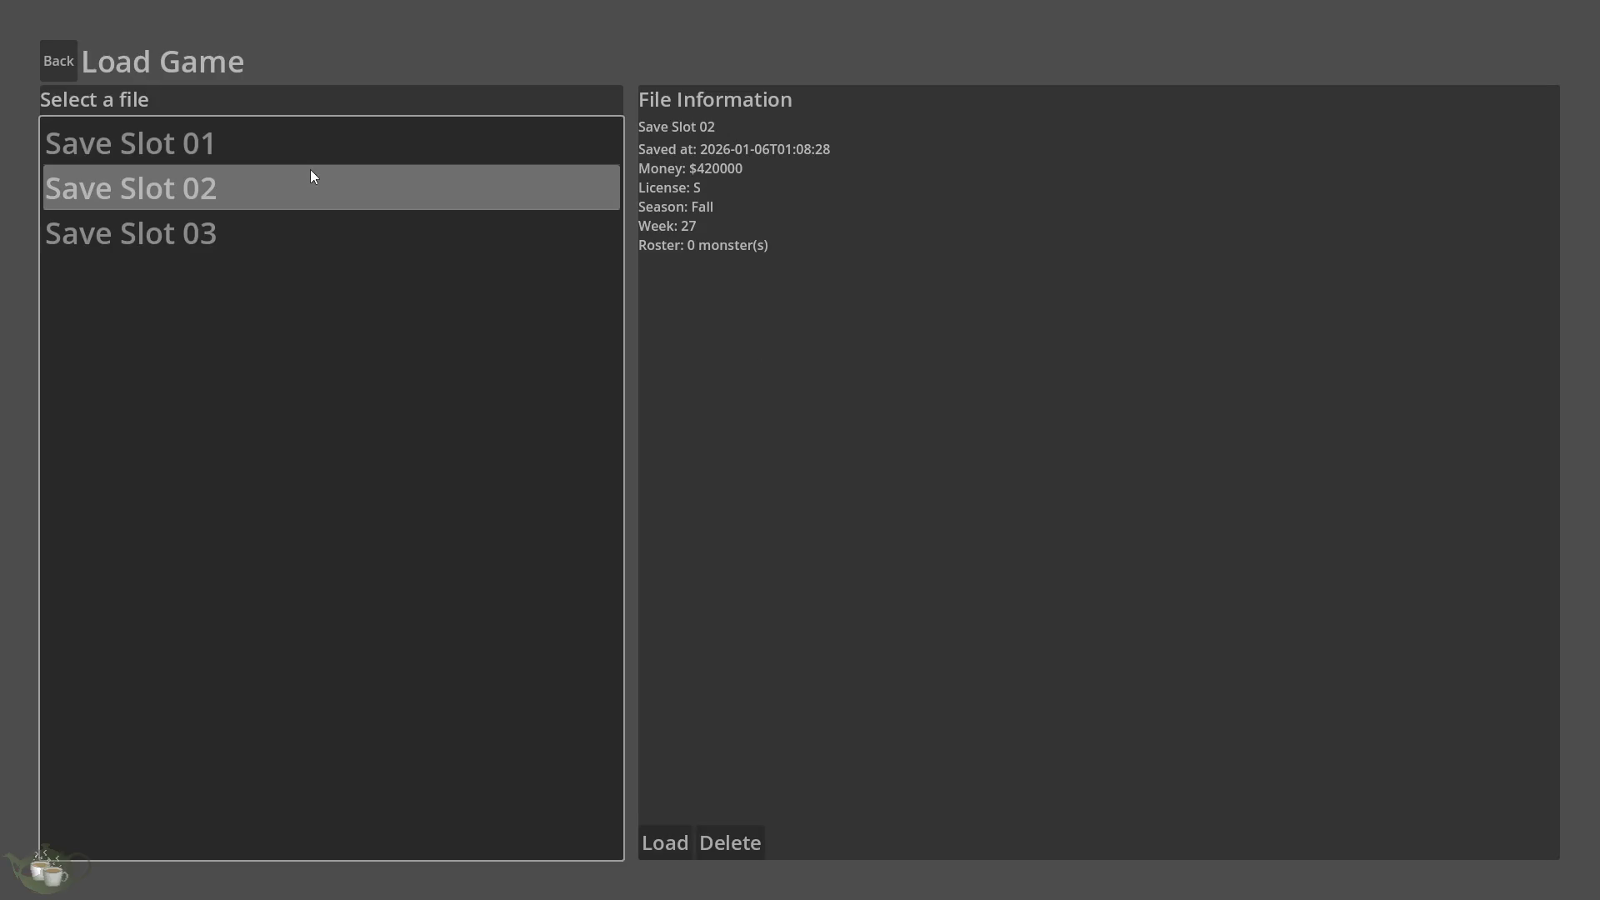
left_click(328, 149)
left_click(681, 838)
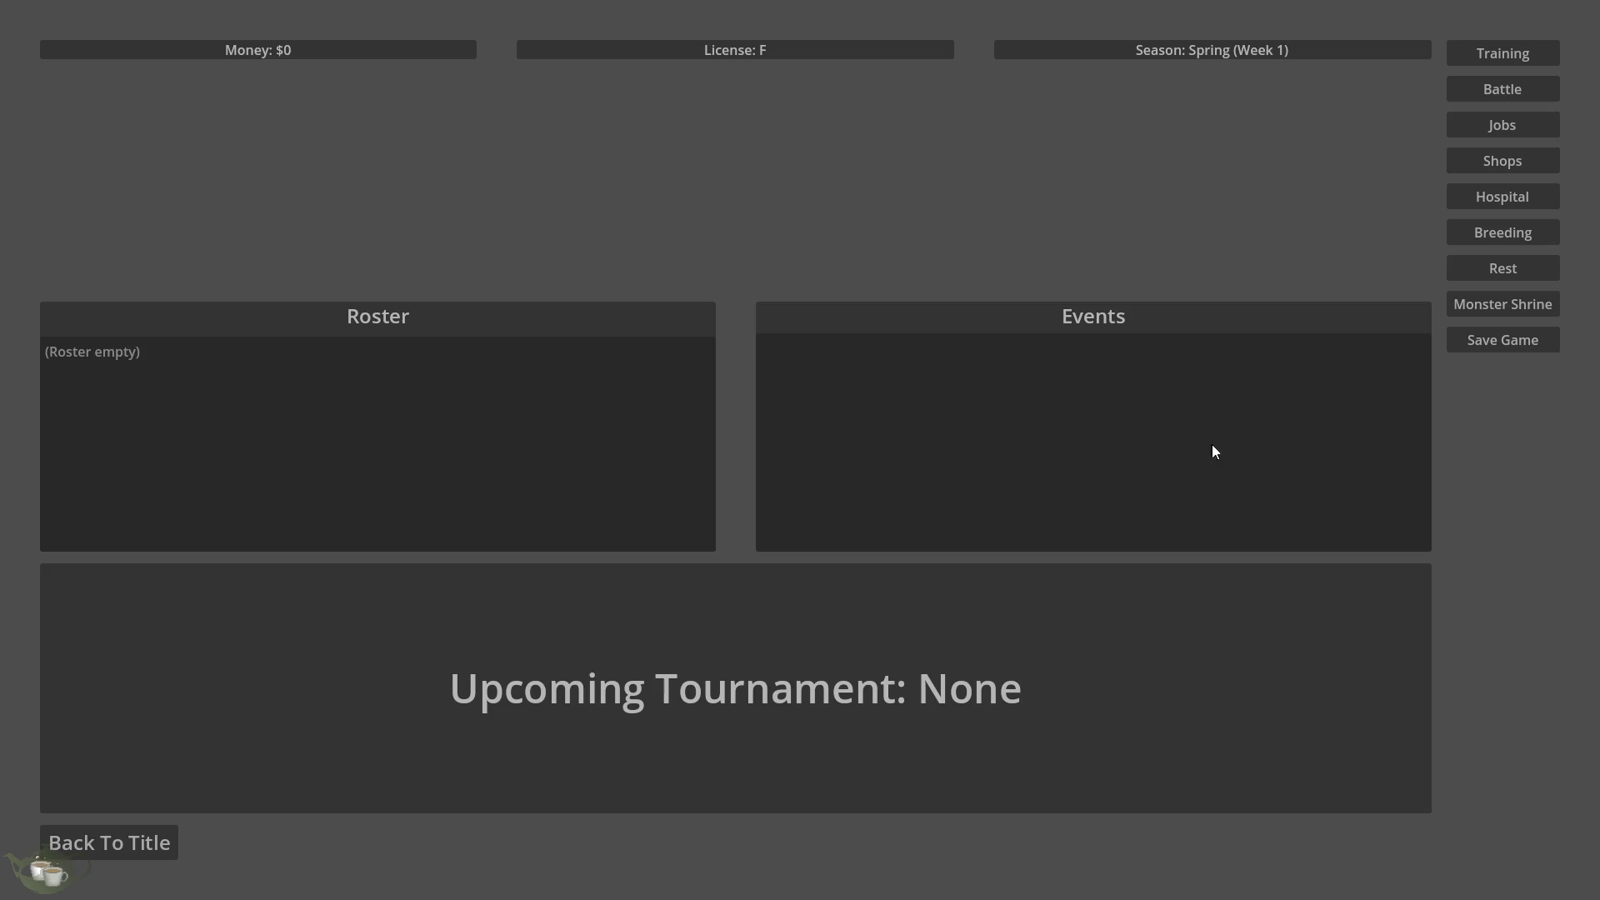
left_click(1501, 124)
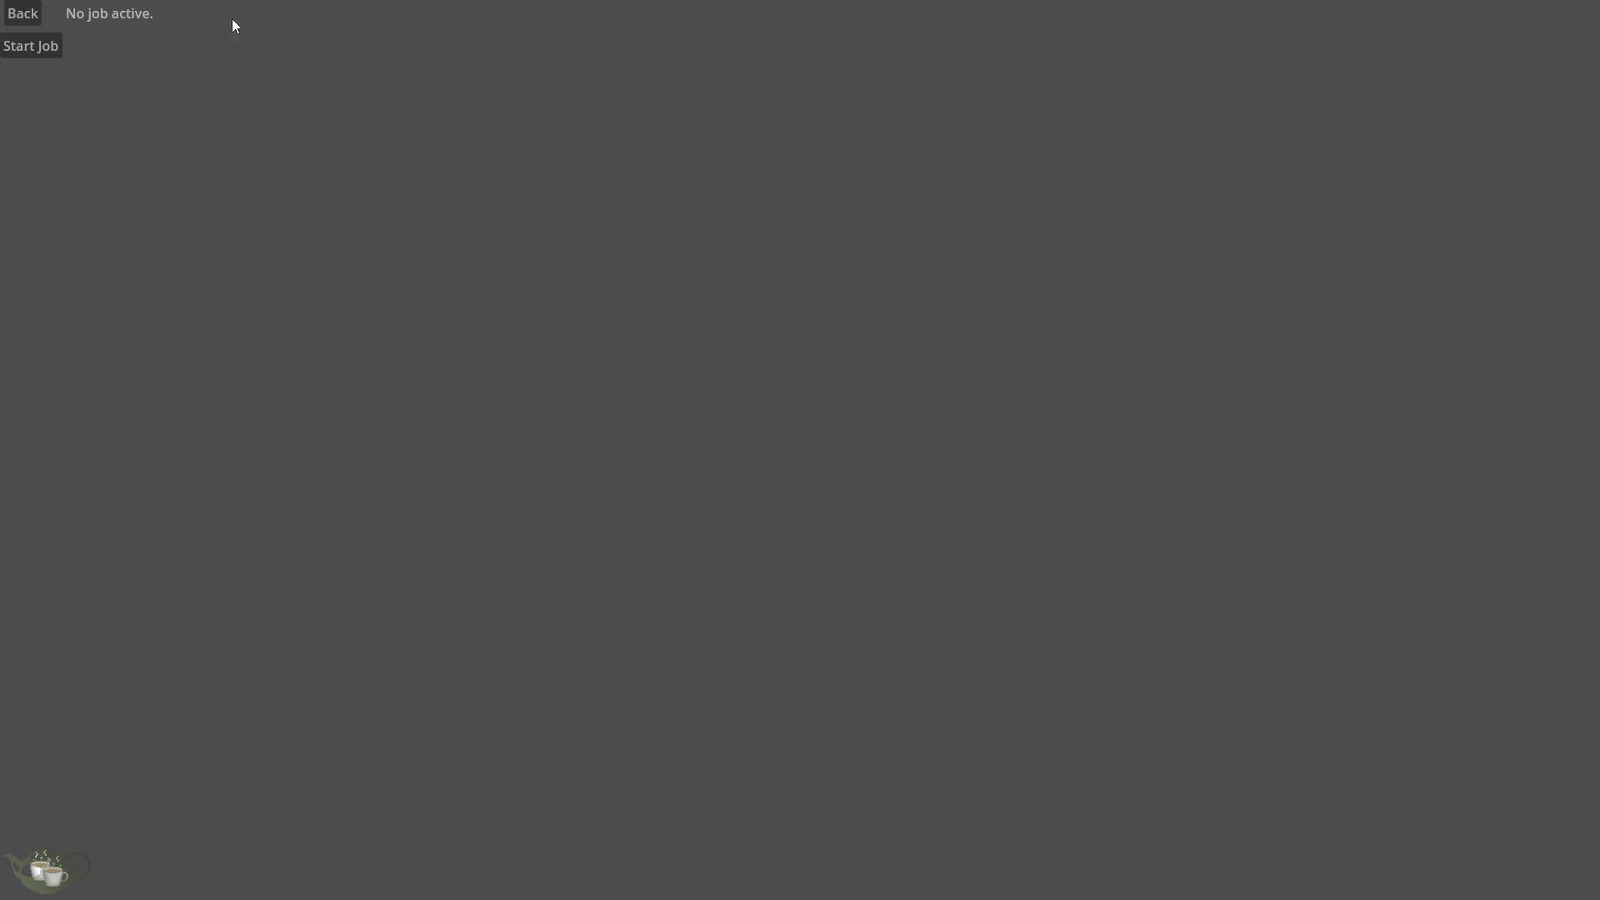
left_click(37, 12)
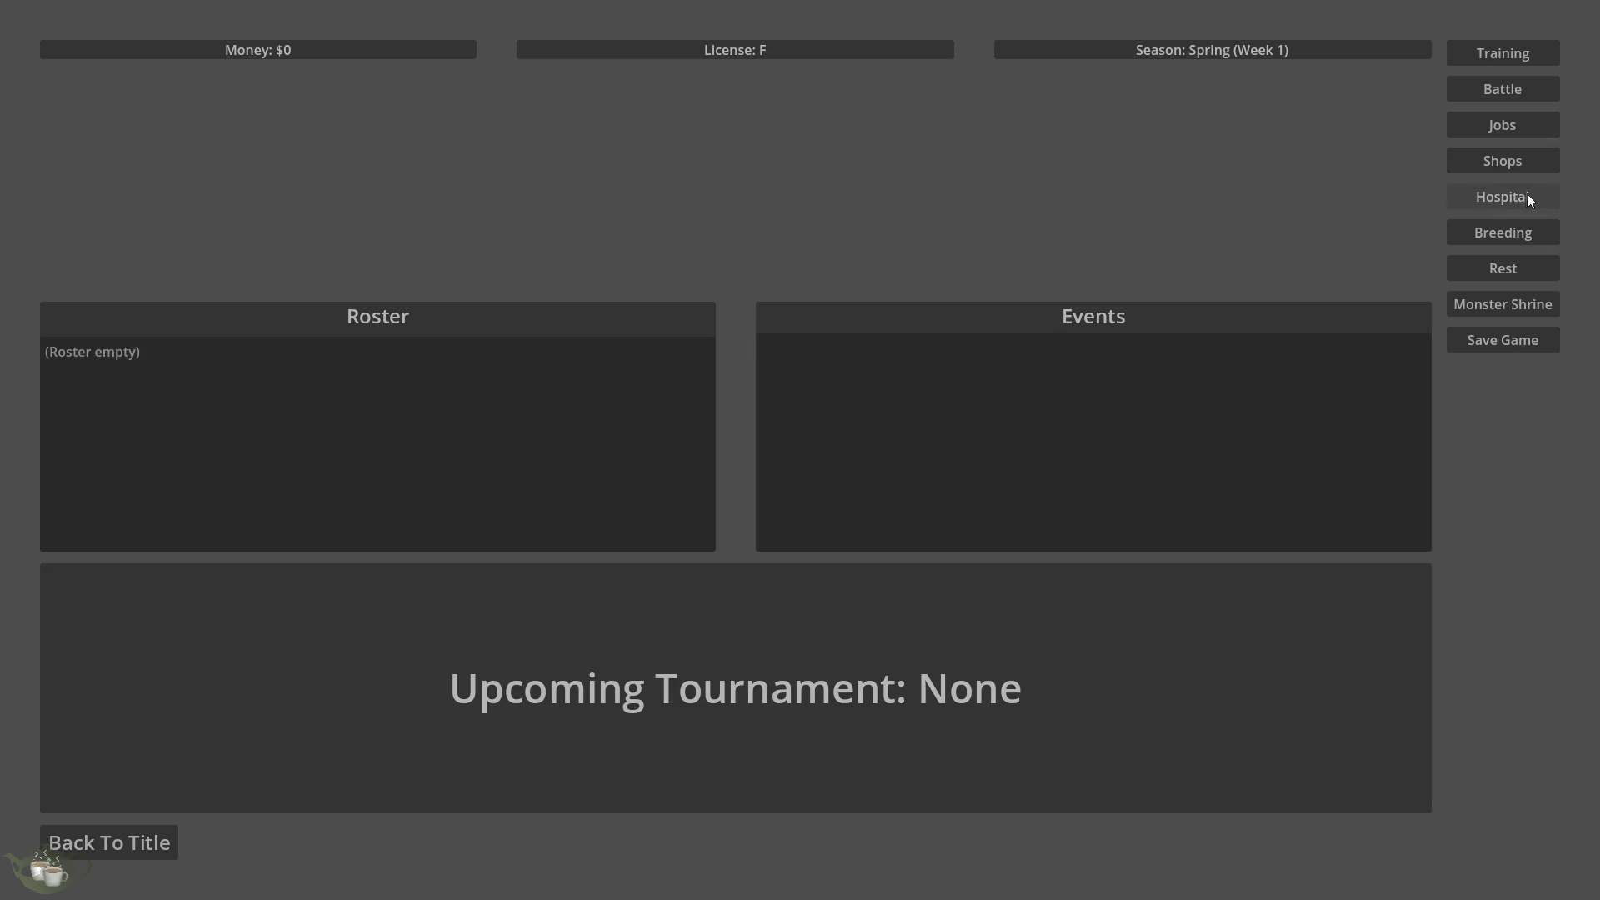
left_click(1518, 121)
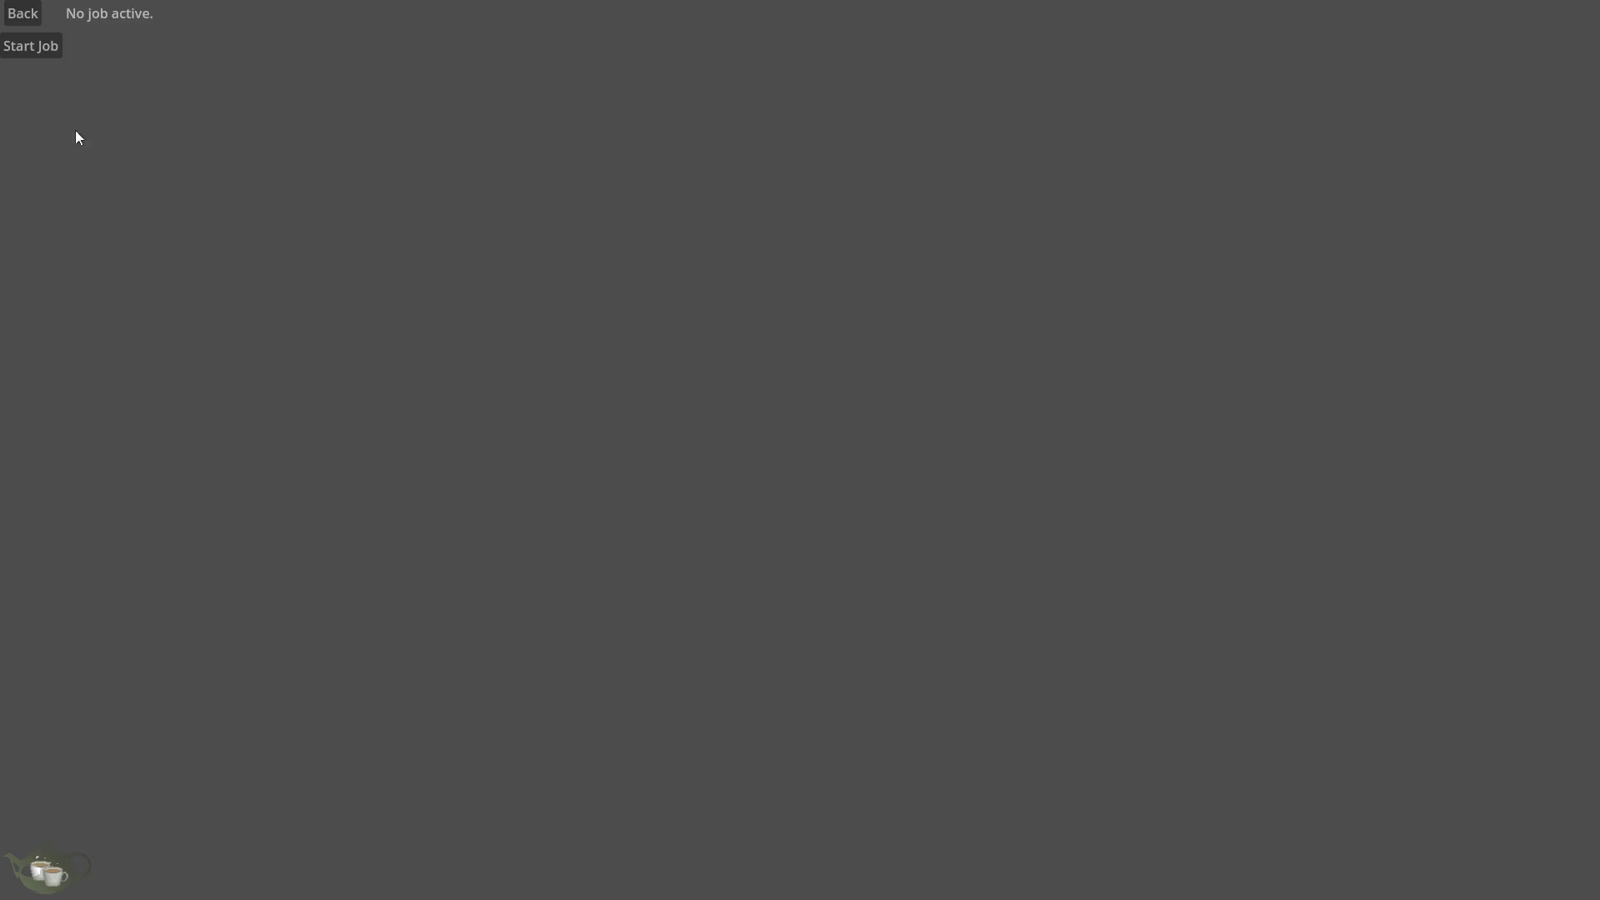
left_click(22, 14)
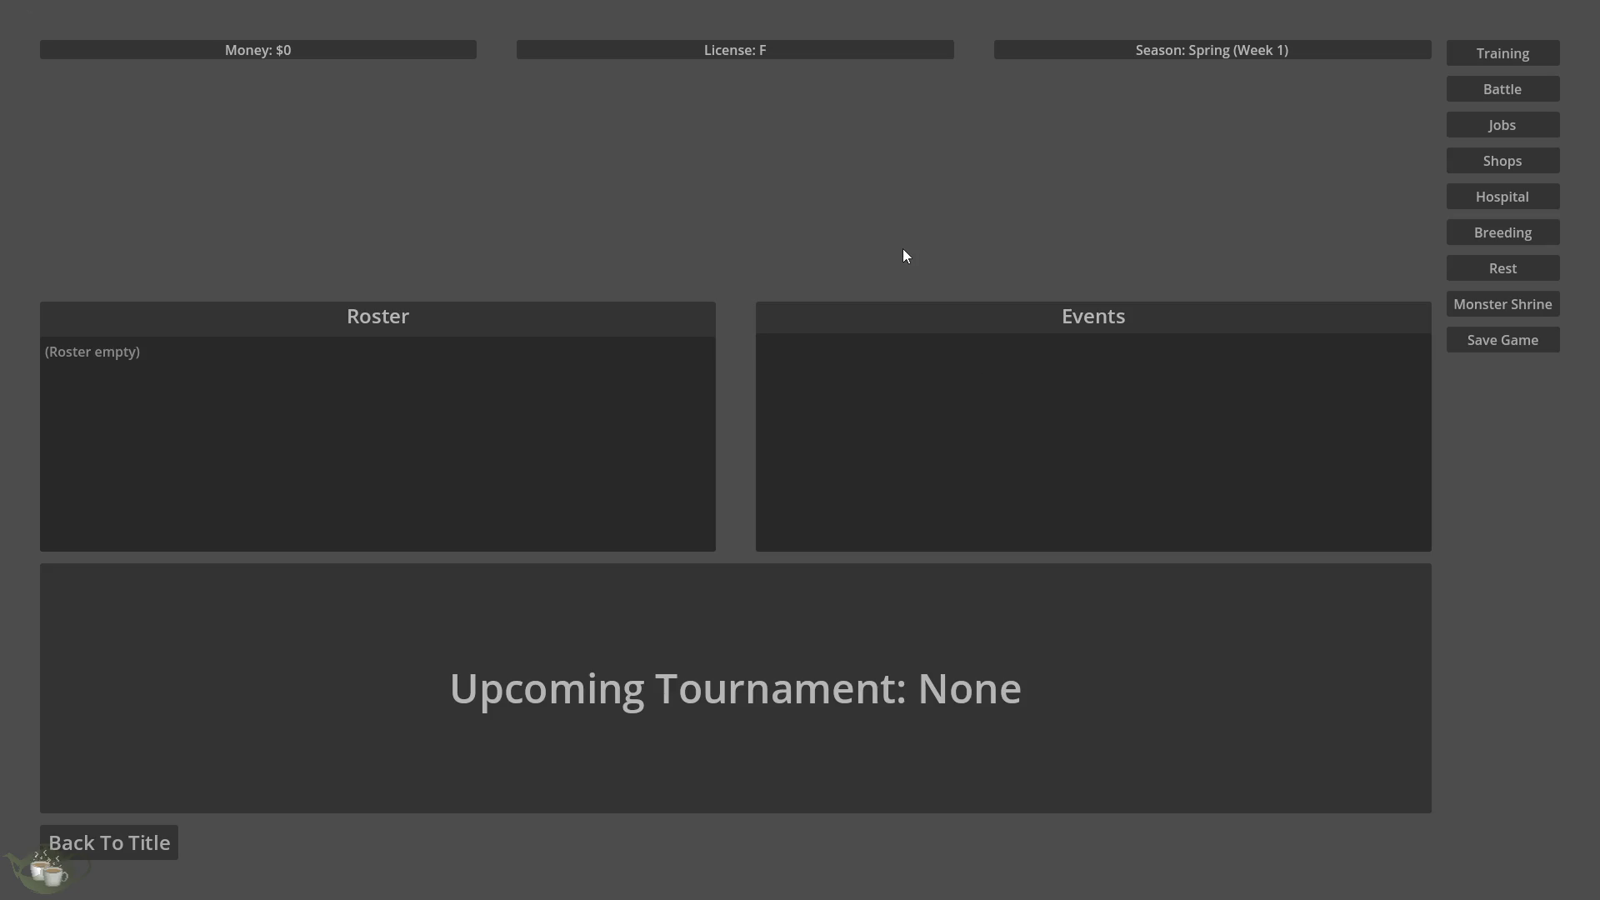
left_click(138, 845)
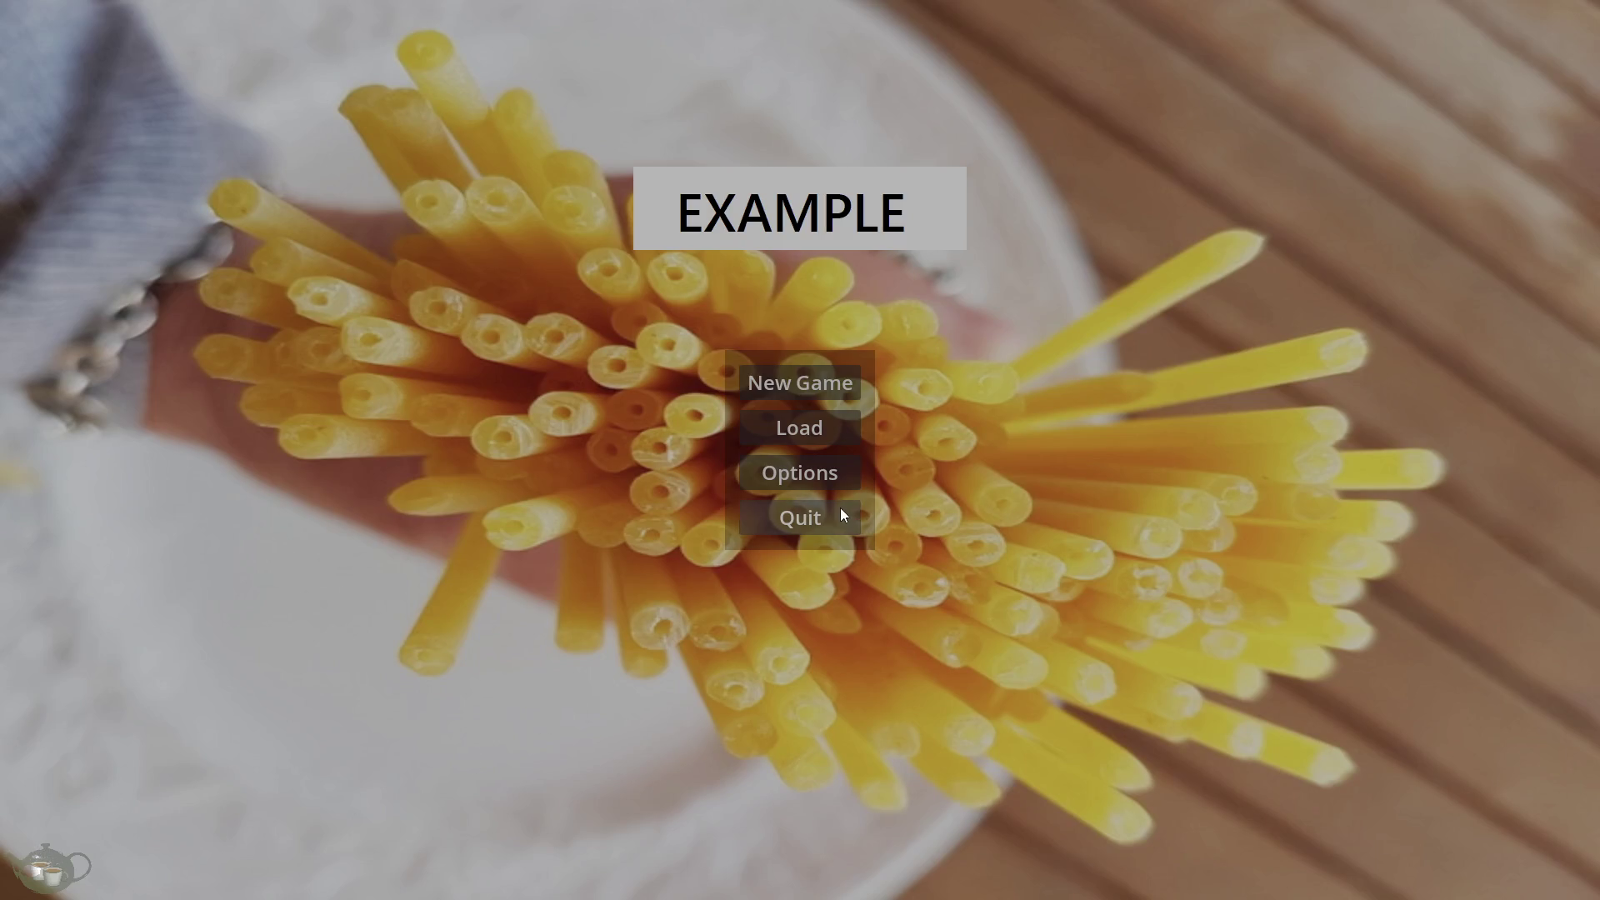
left_click(840, 508)
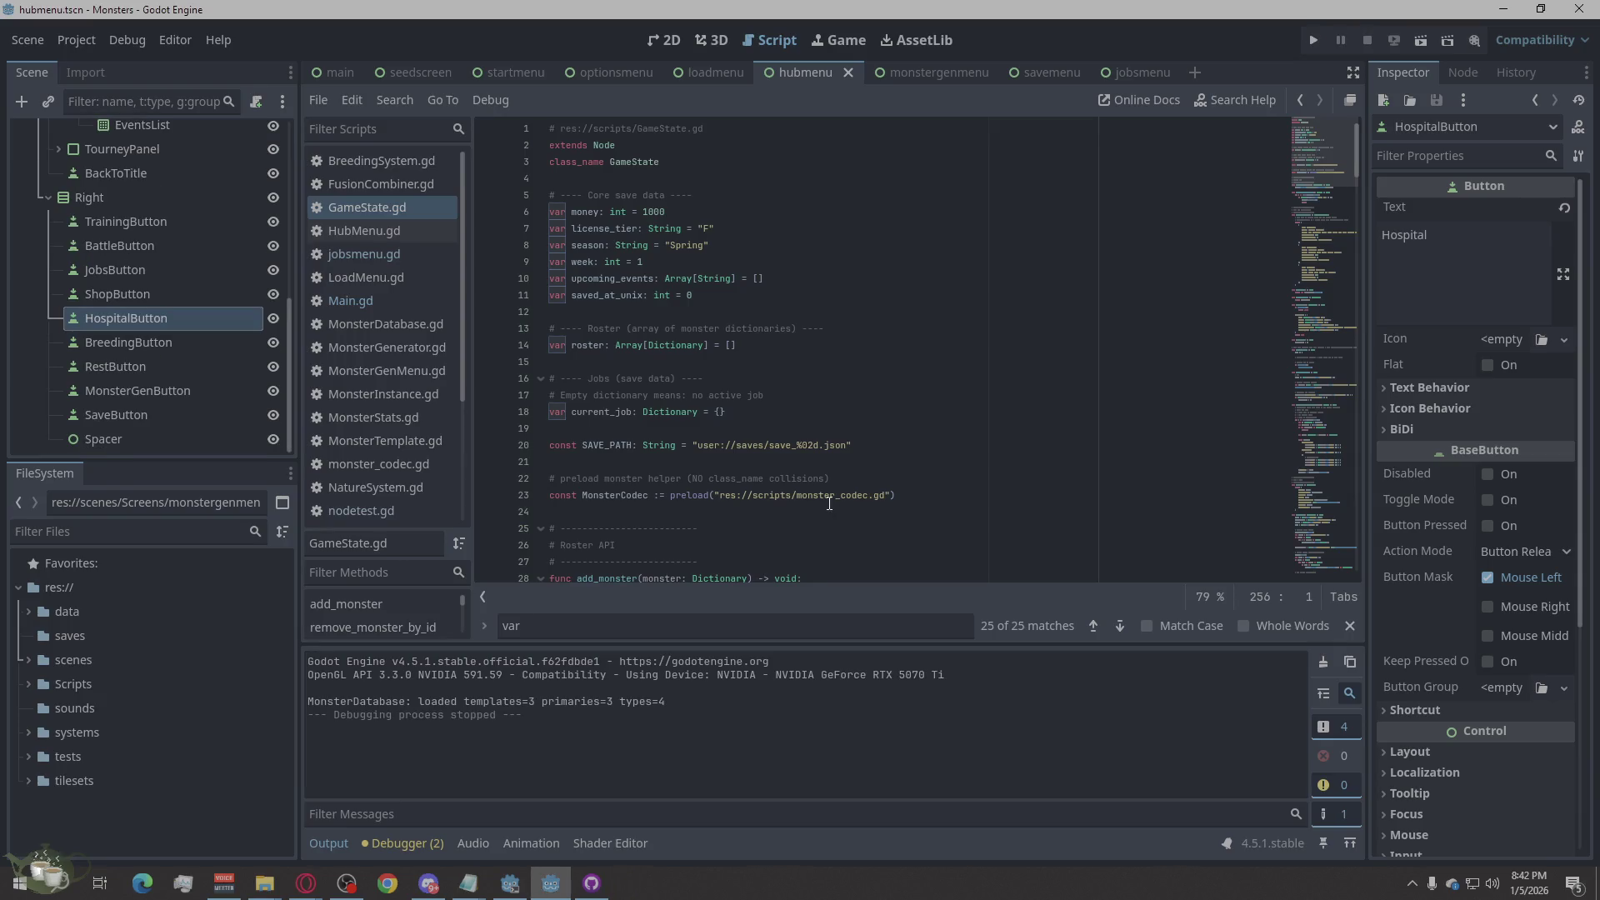
mouse_move(829, 503)
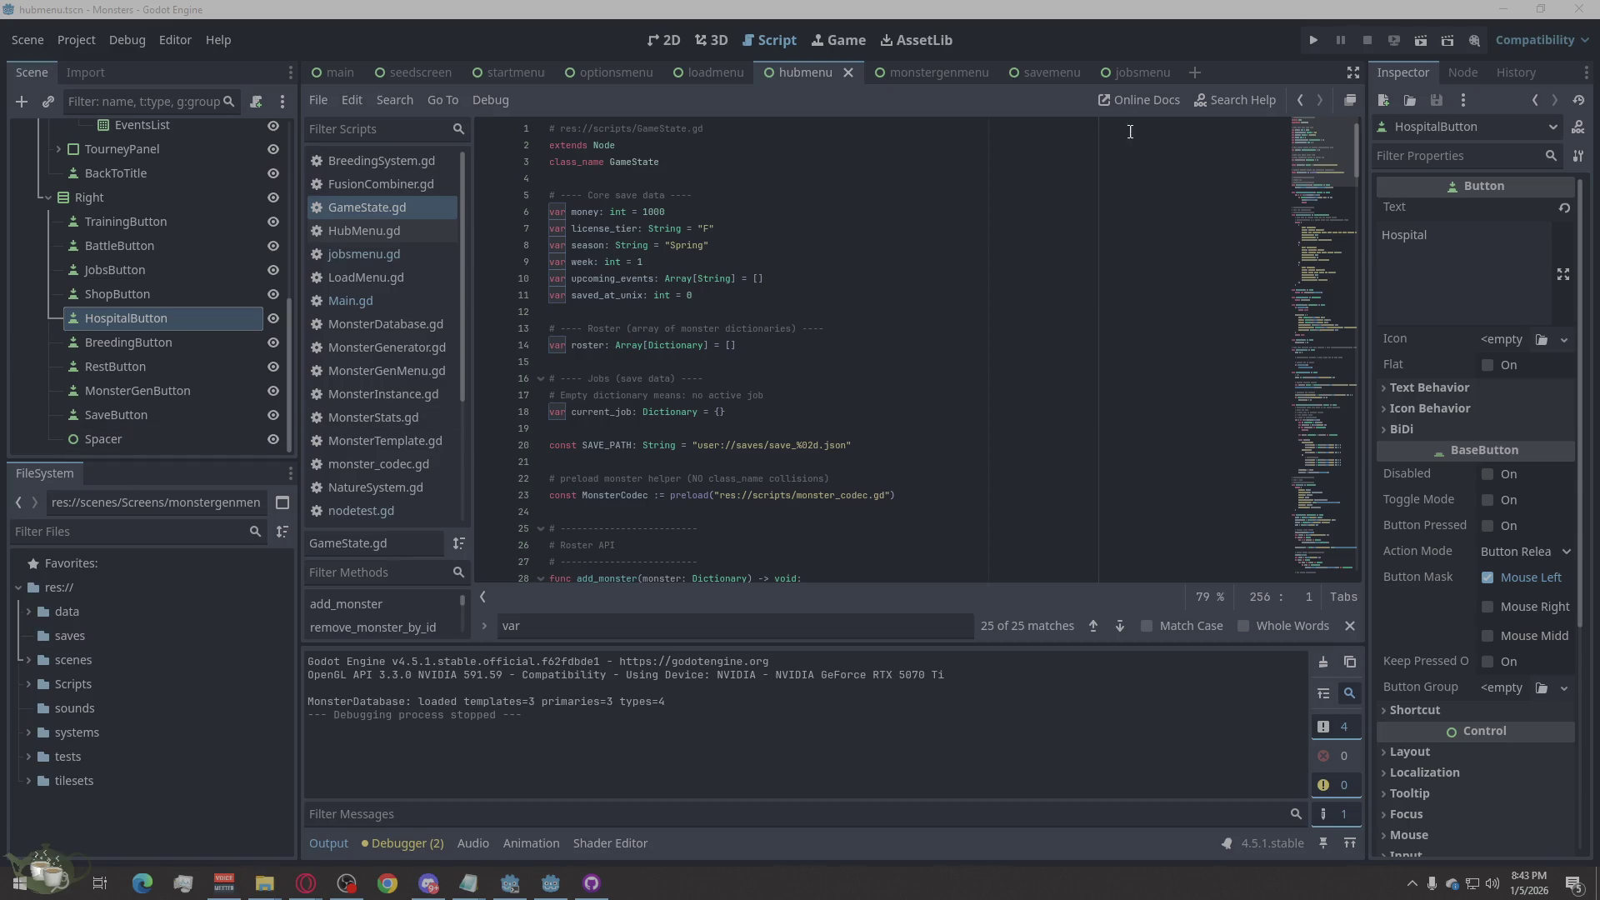
left_click(1313, 40)
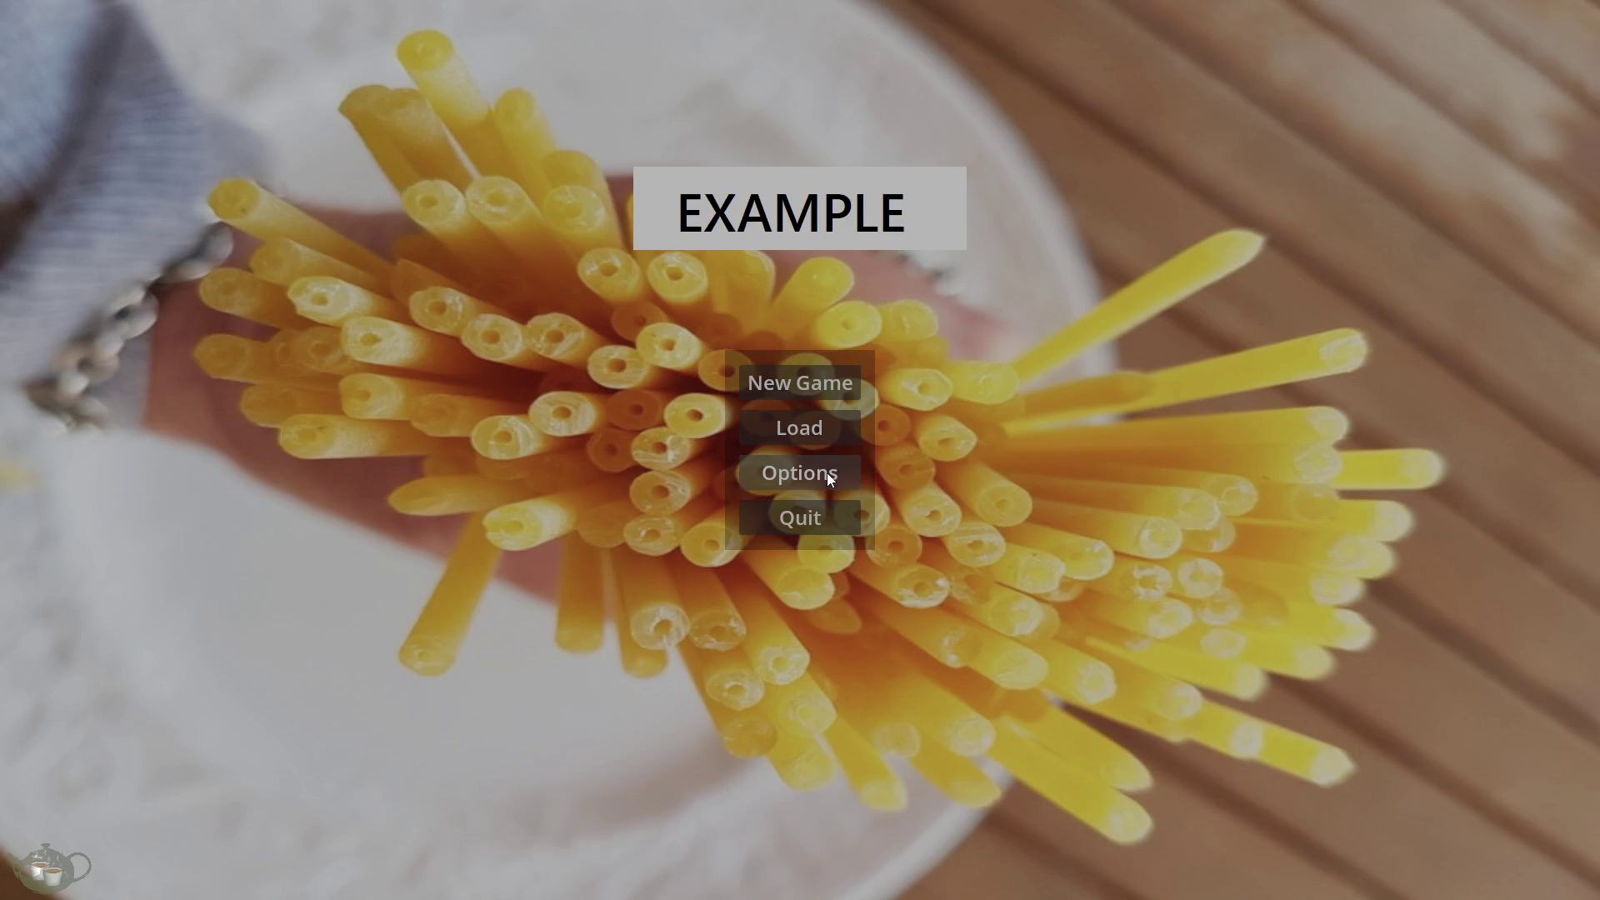
Step: Browse the game's Graphics, Audio and Input options, then return to the title screen
left_click(827, 472)
left_click(850, 123)
left_click(887, 122)
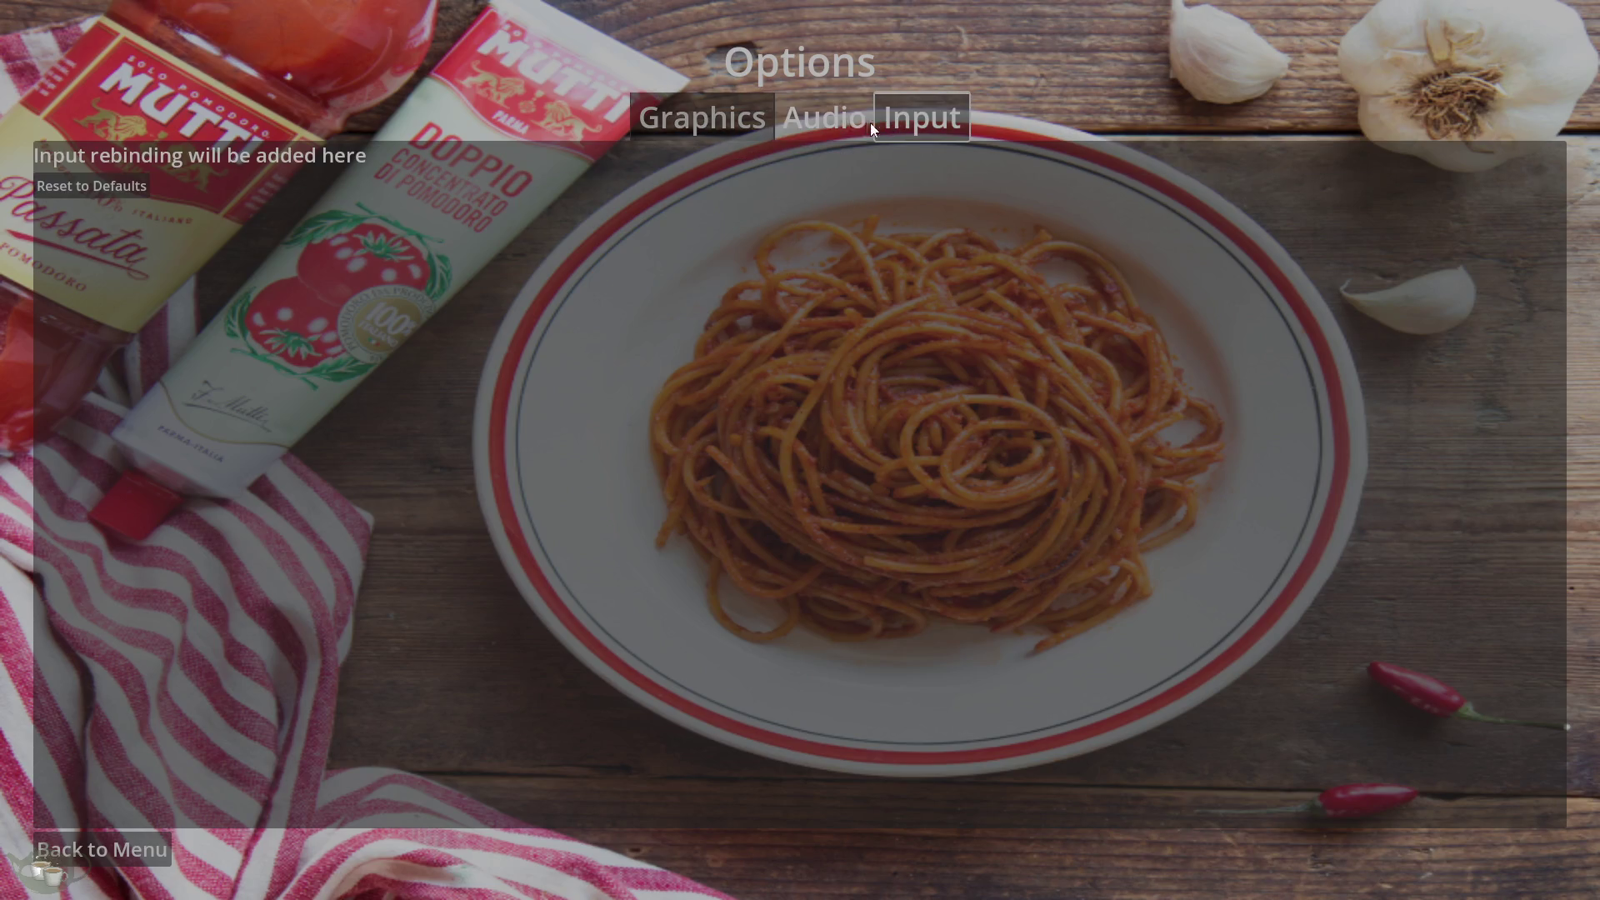
left_click(825, 125)
left_click(730, 130)
left_click(150, 849)
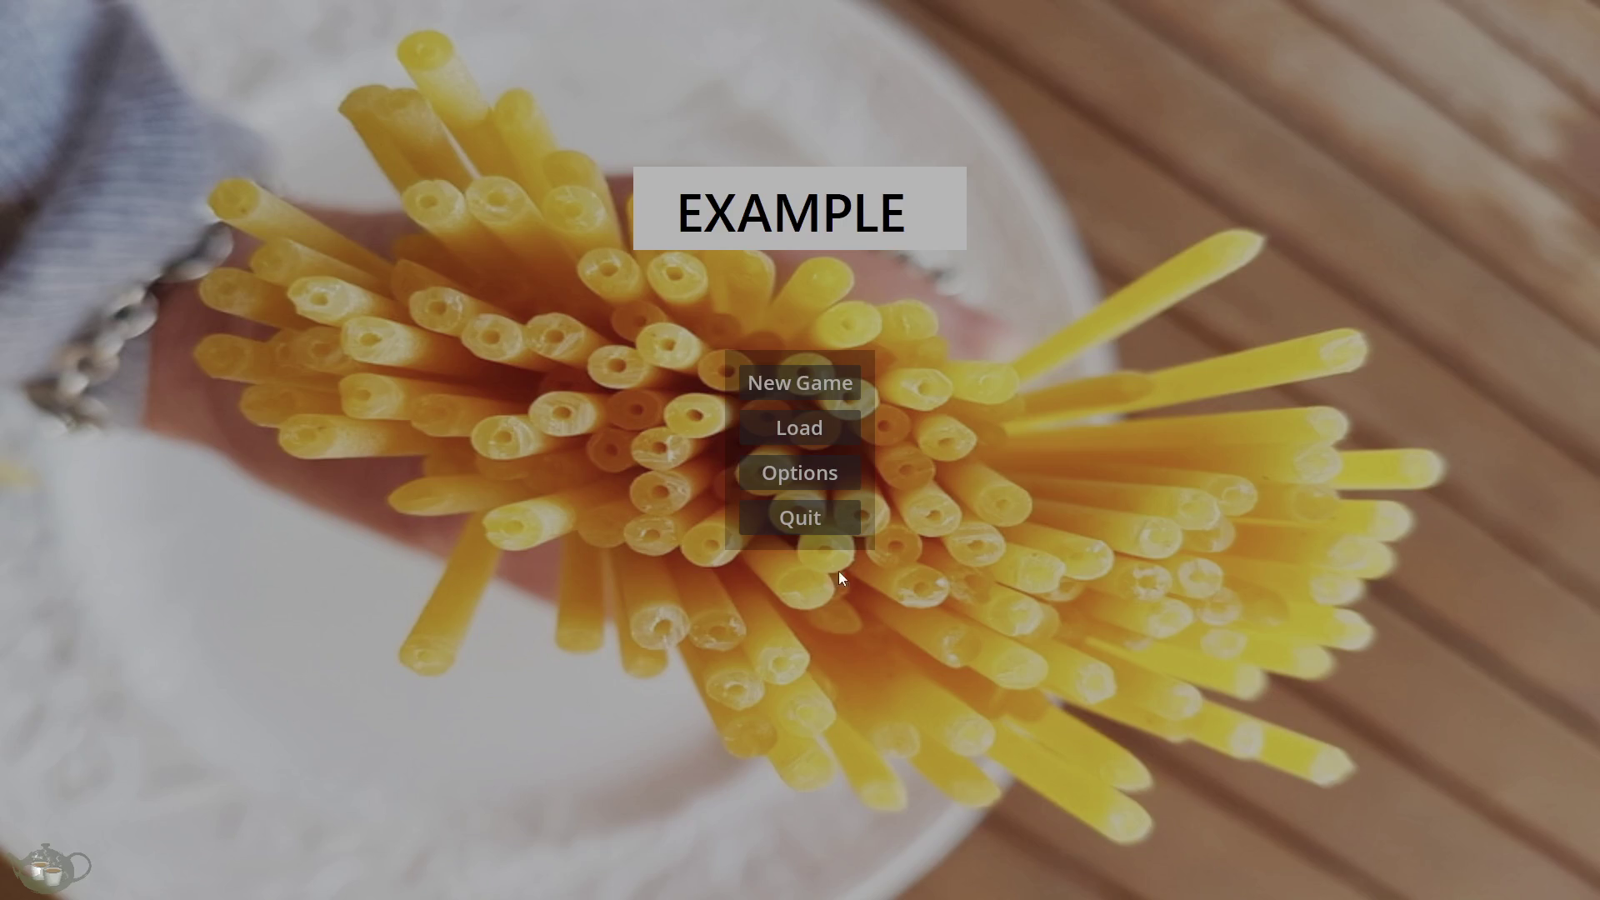
Step: View the file information for Save Slots 03, 02 and 01 on the Load Game screen
left_click(819, 427)
left_click(242, 218)
left_click(267, 177)
left_click(275, 157)
left_click(60, 67)
Step: Start a new game from the title screen and save it over Slot 1
left_click(800, 468)
left_click(63, 844)
left_click(815, 382)
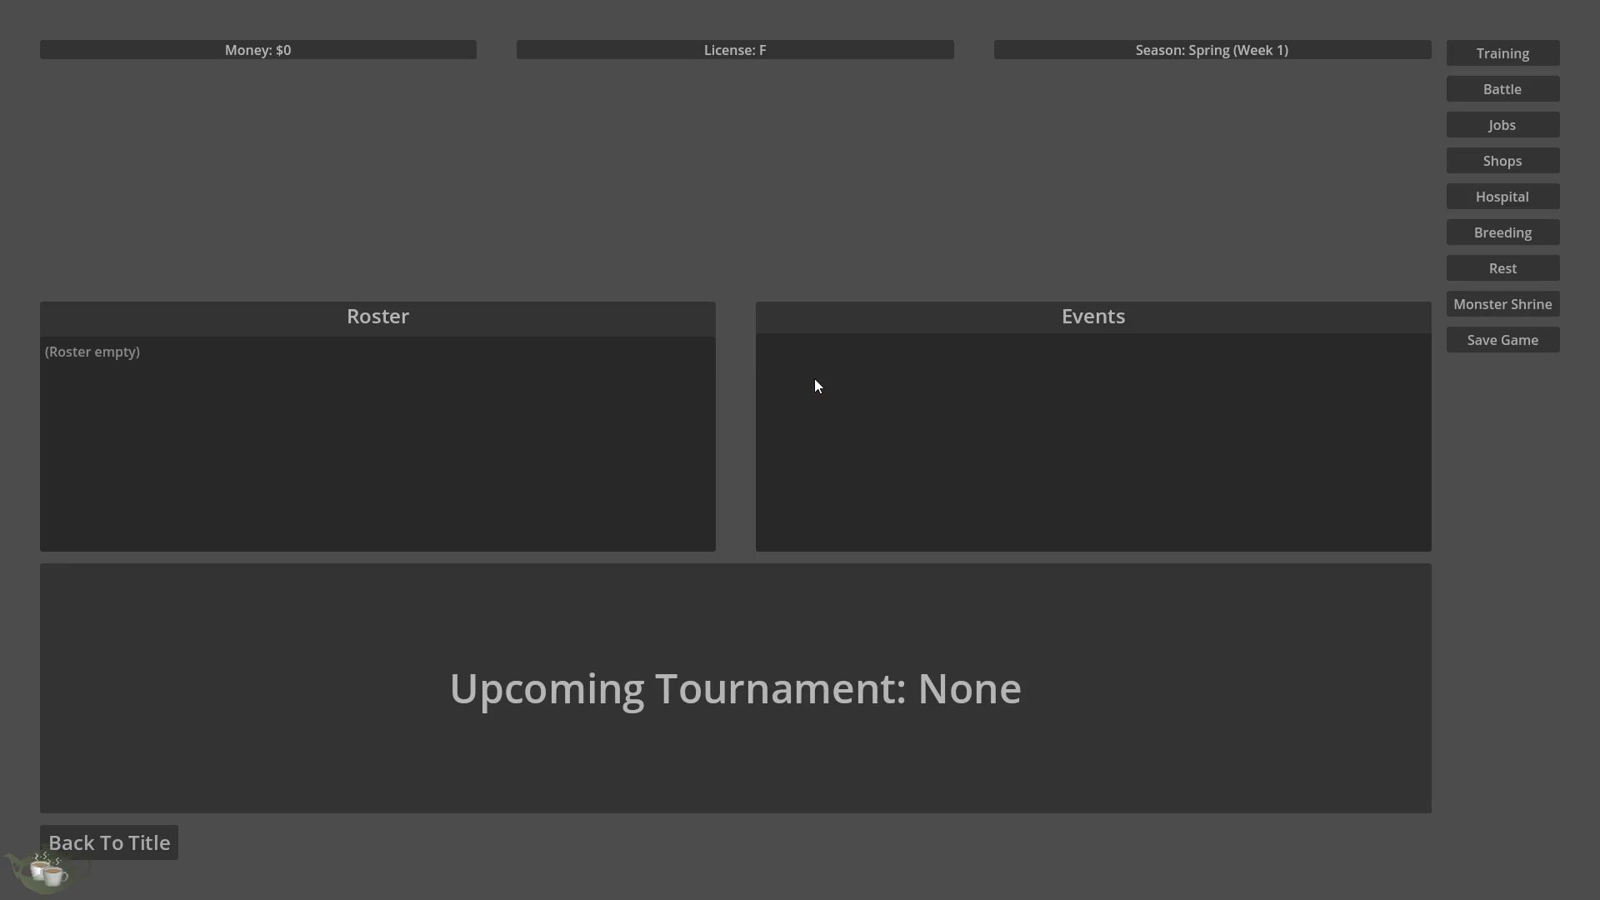
left_click(1538, 335)
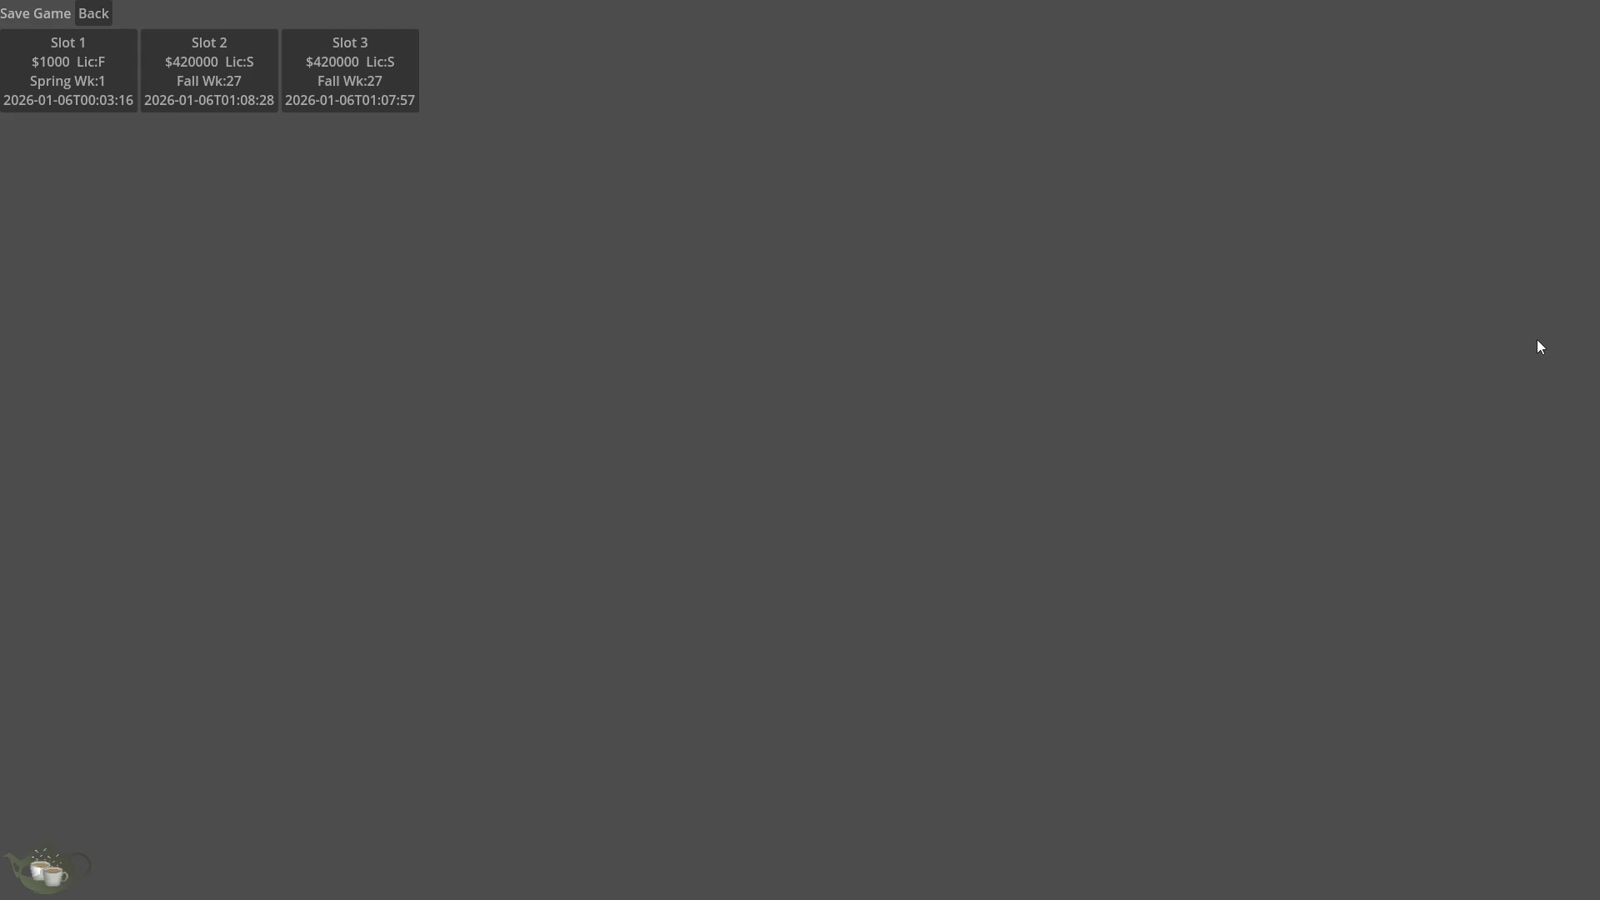
left_click(44, 83)
left_click(248, 146)
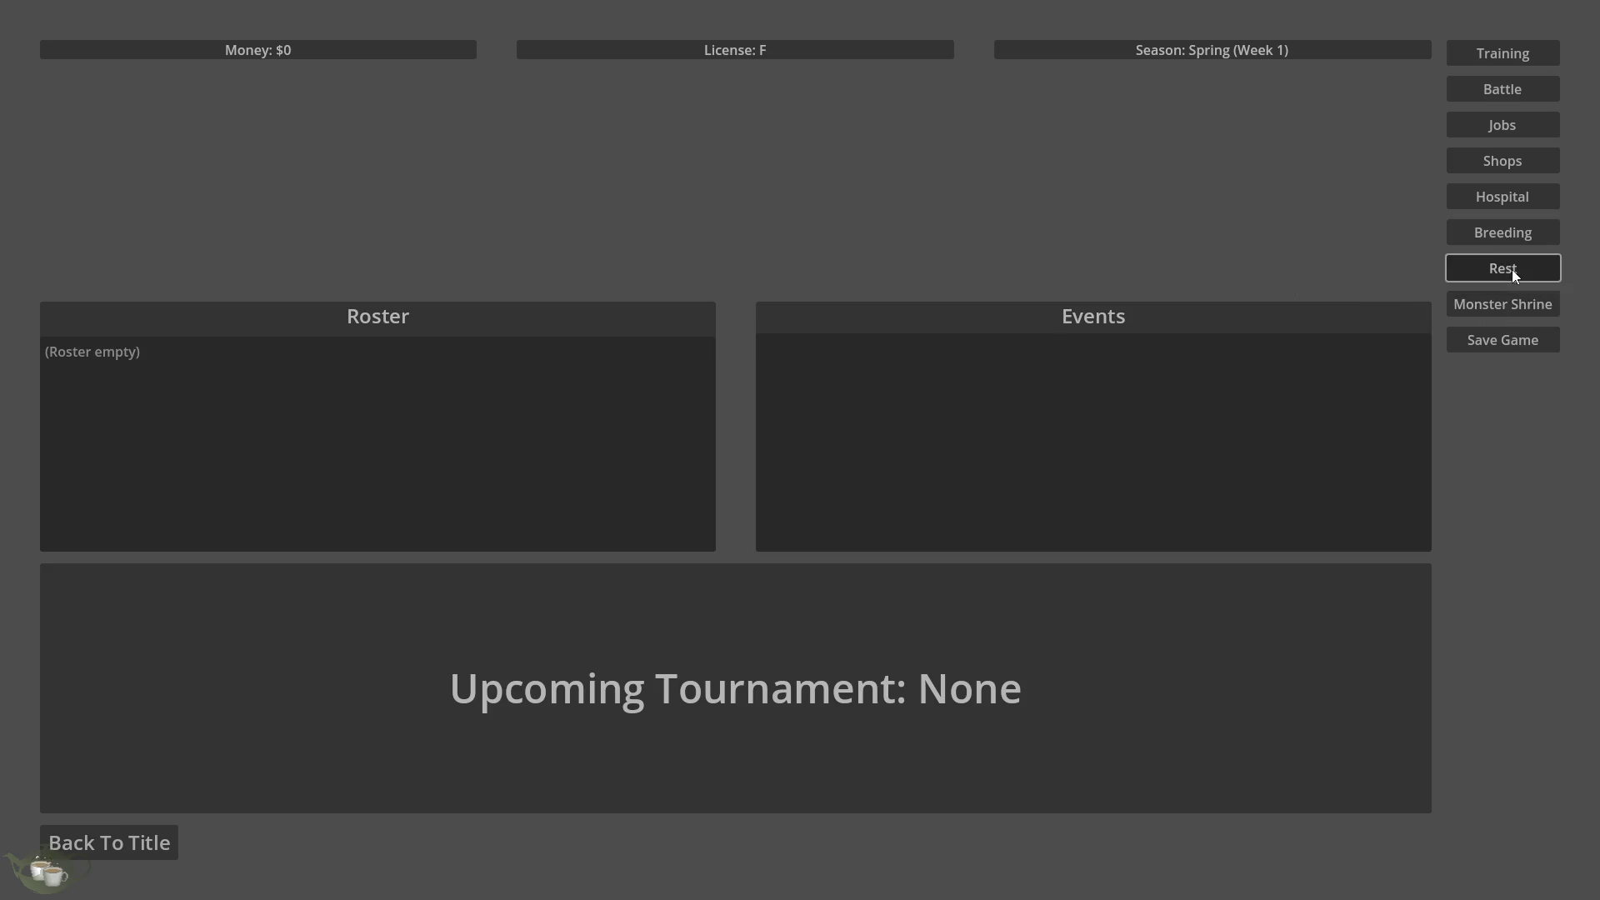
Step: Check the Jobs screen shows no active job, then return to the title and quit
left_click(1497, 127)
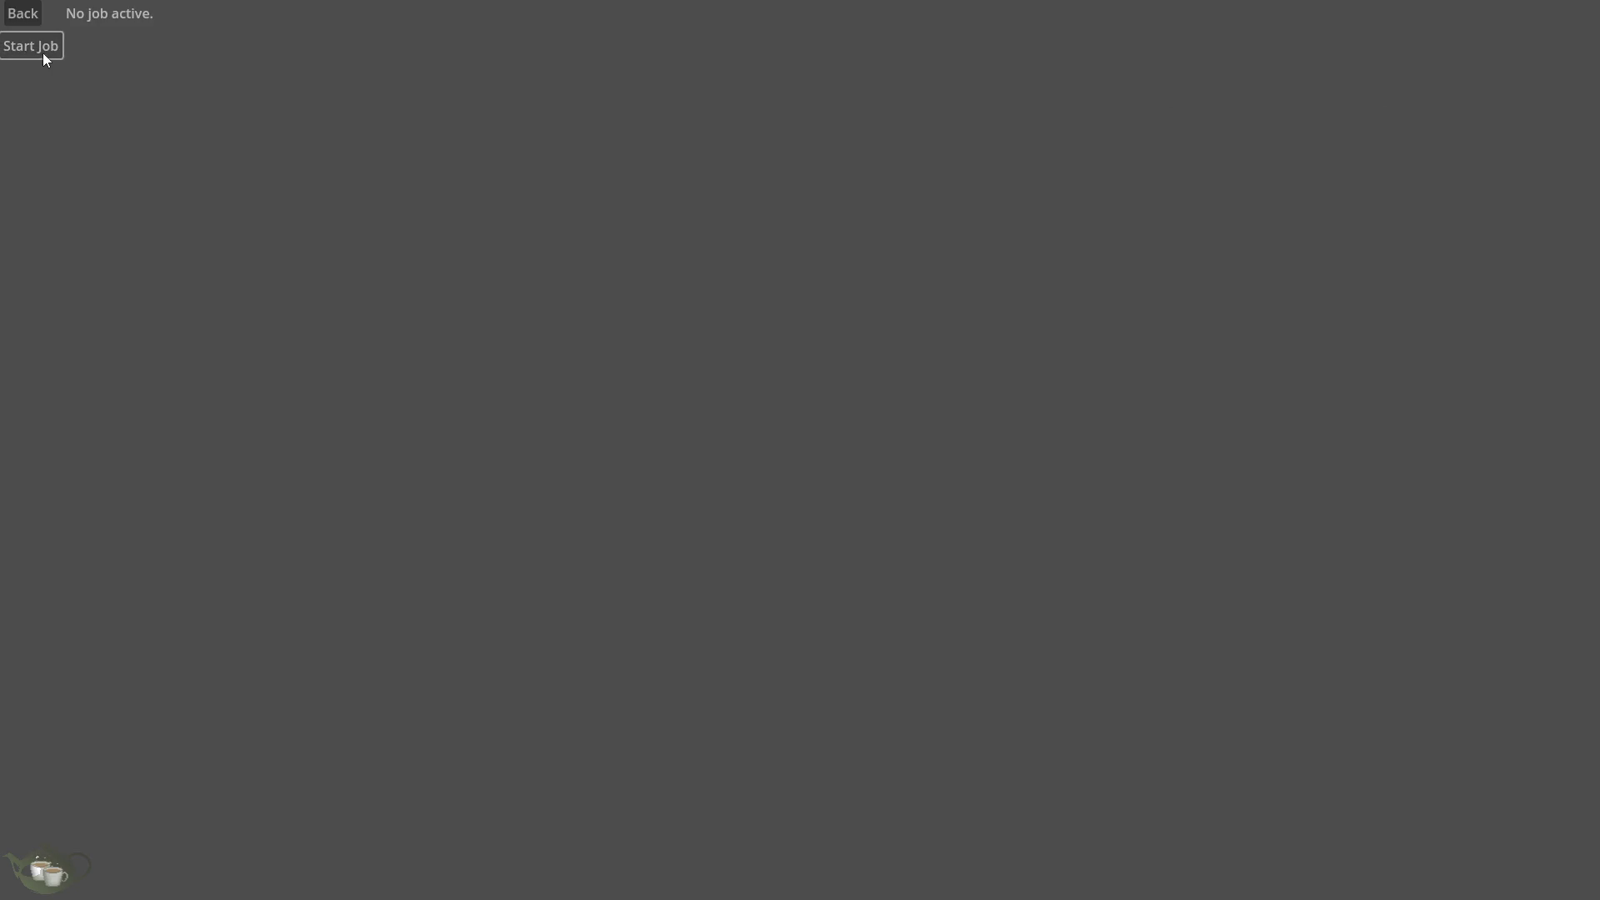
left_click(37, 10)
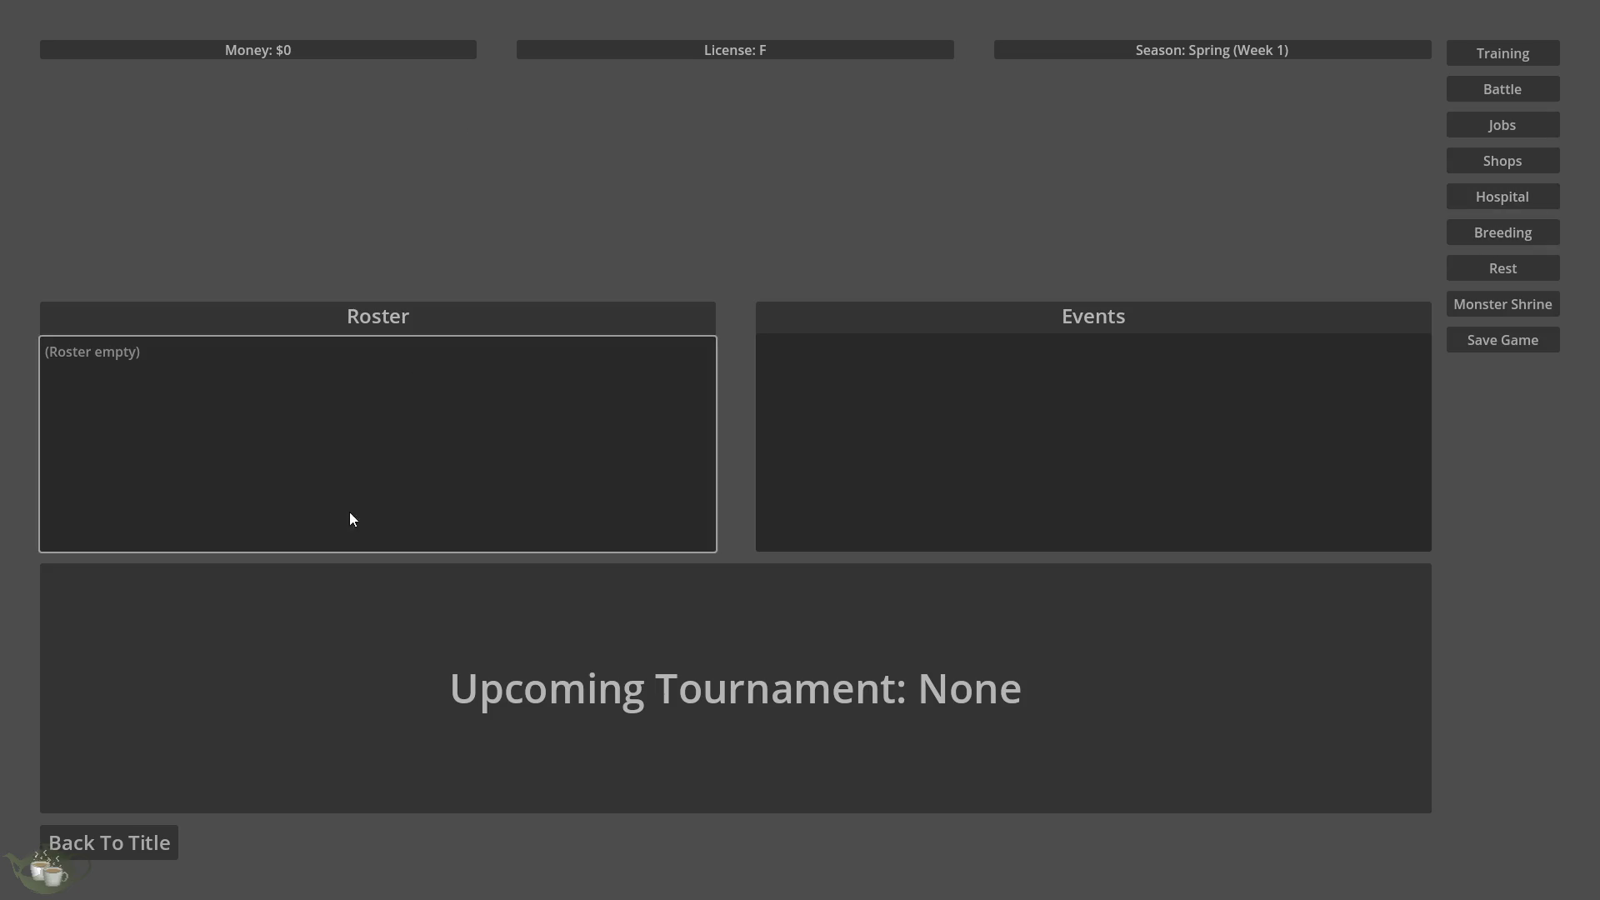
left_click(119, 857)
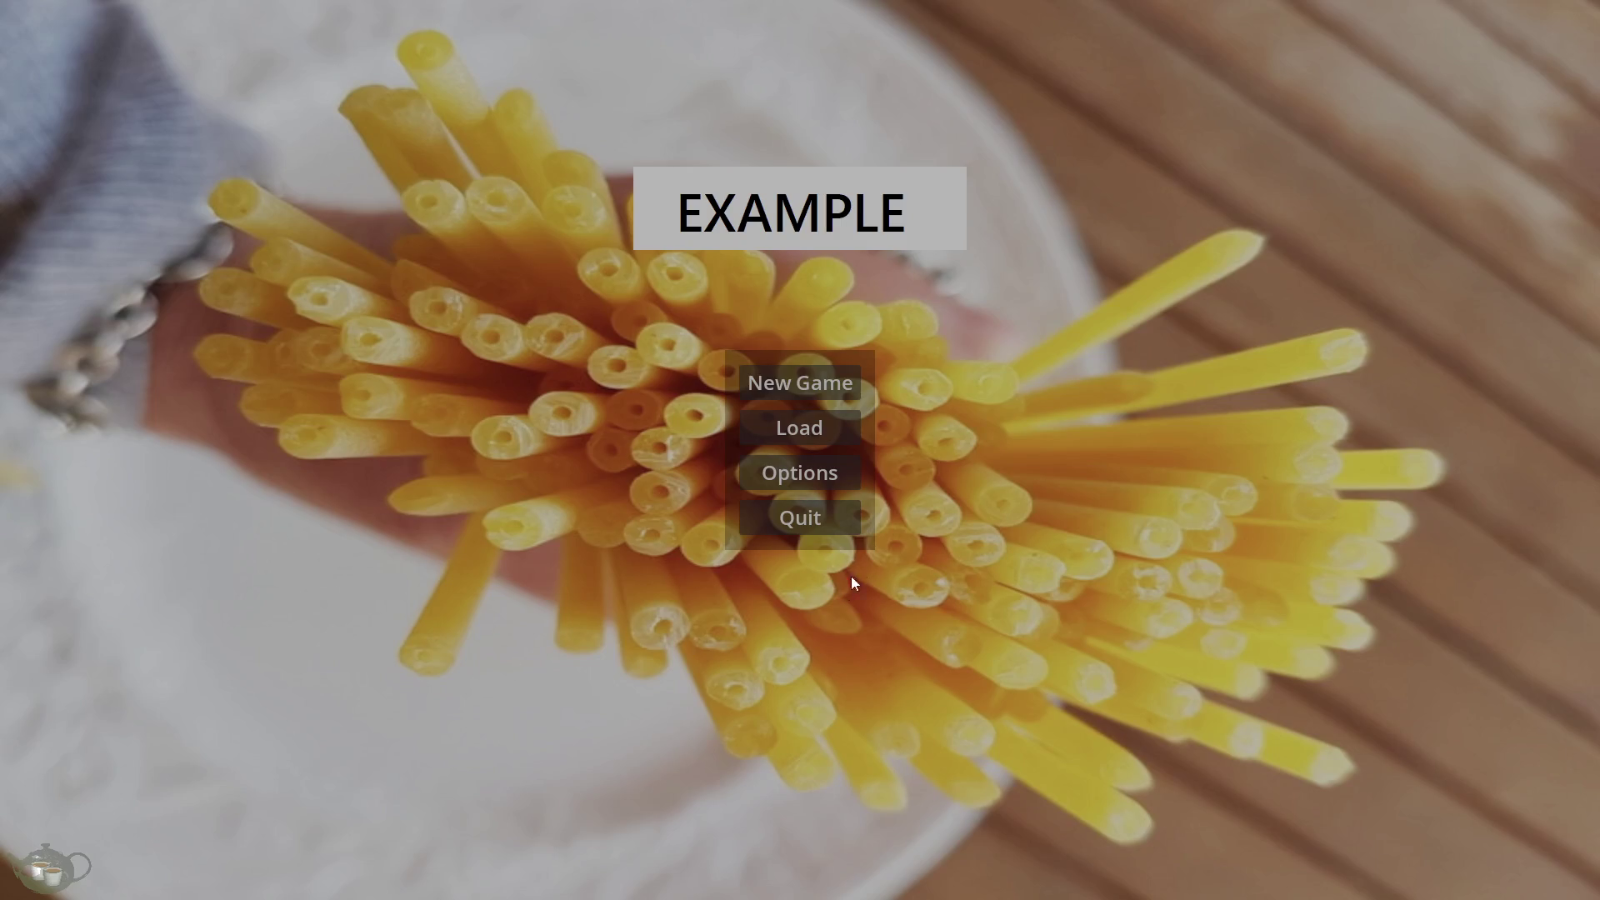
left_click(836, 527)
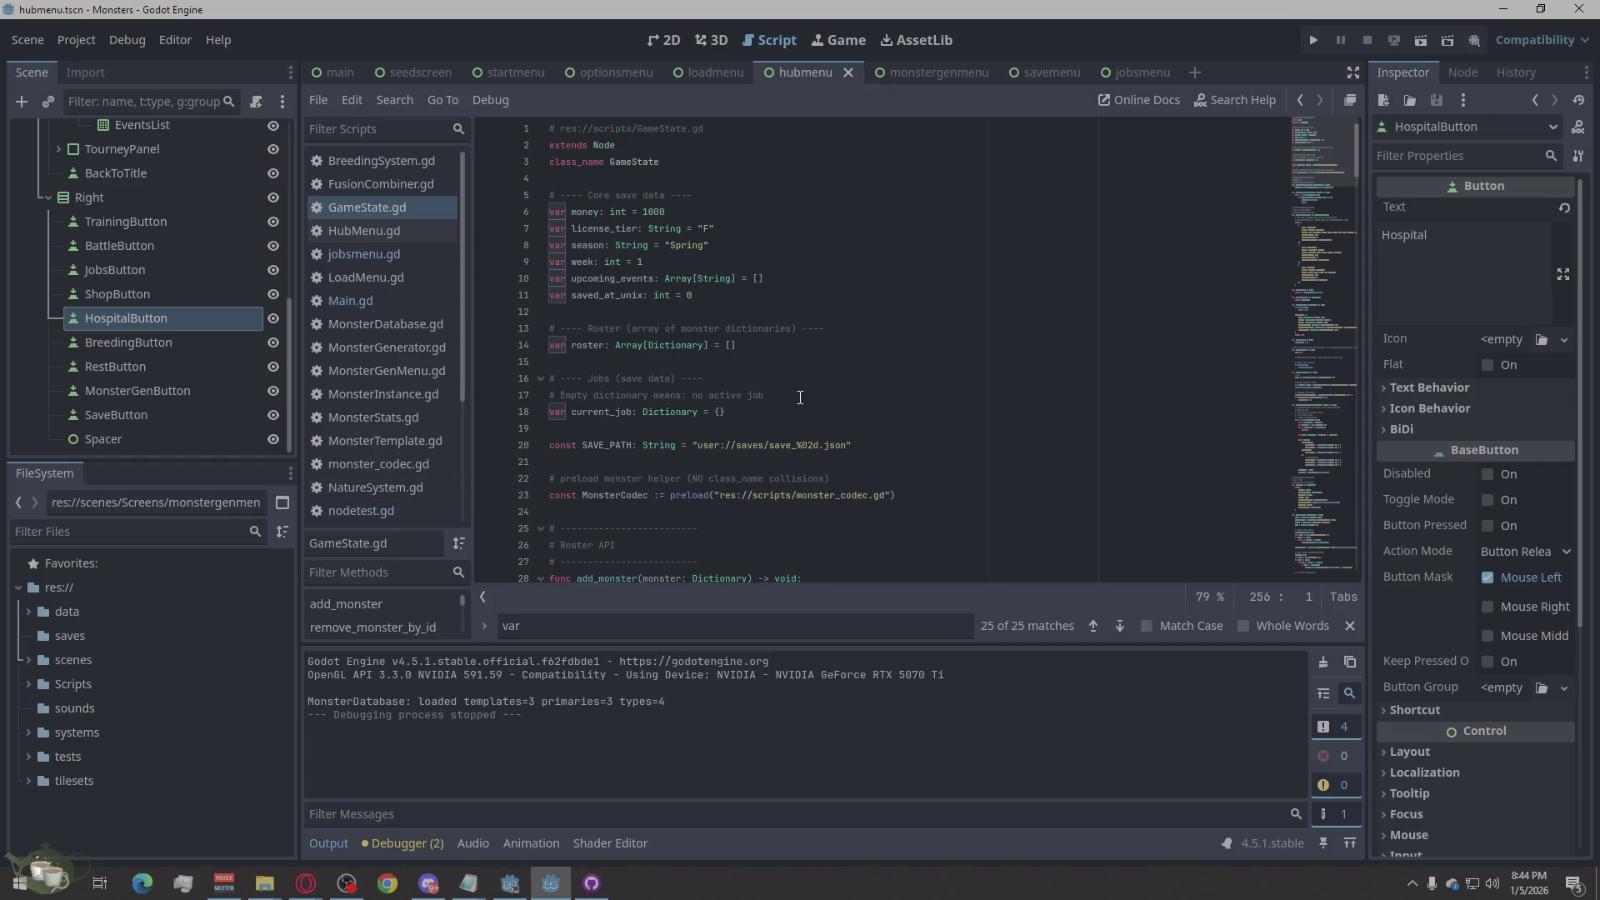
scroll(161, 362, "up", 3)
scroll(161, 362, "up", 2)
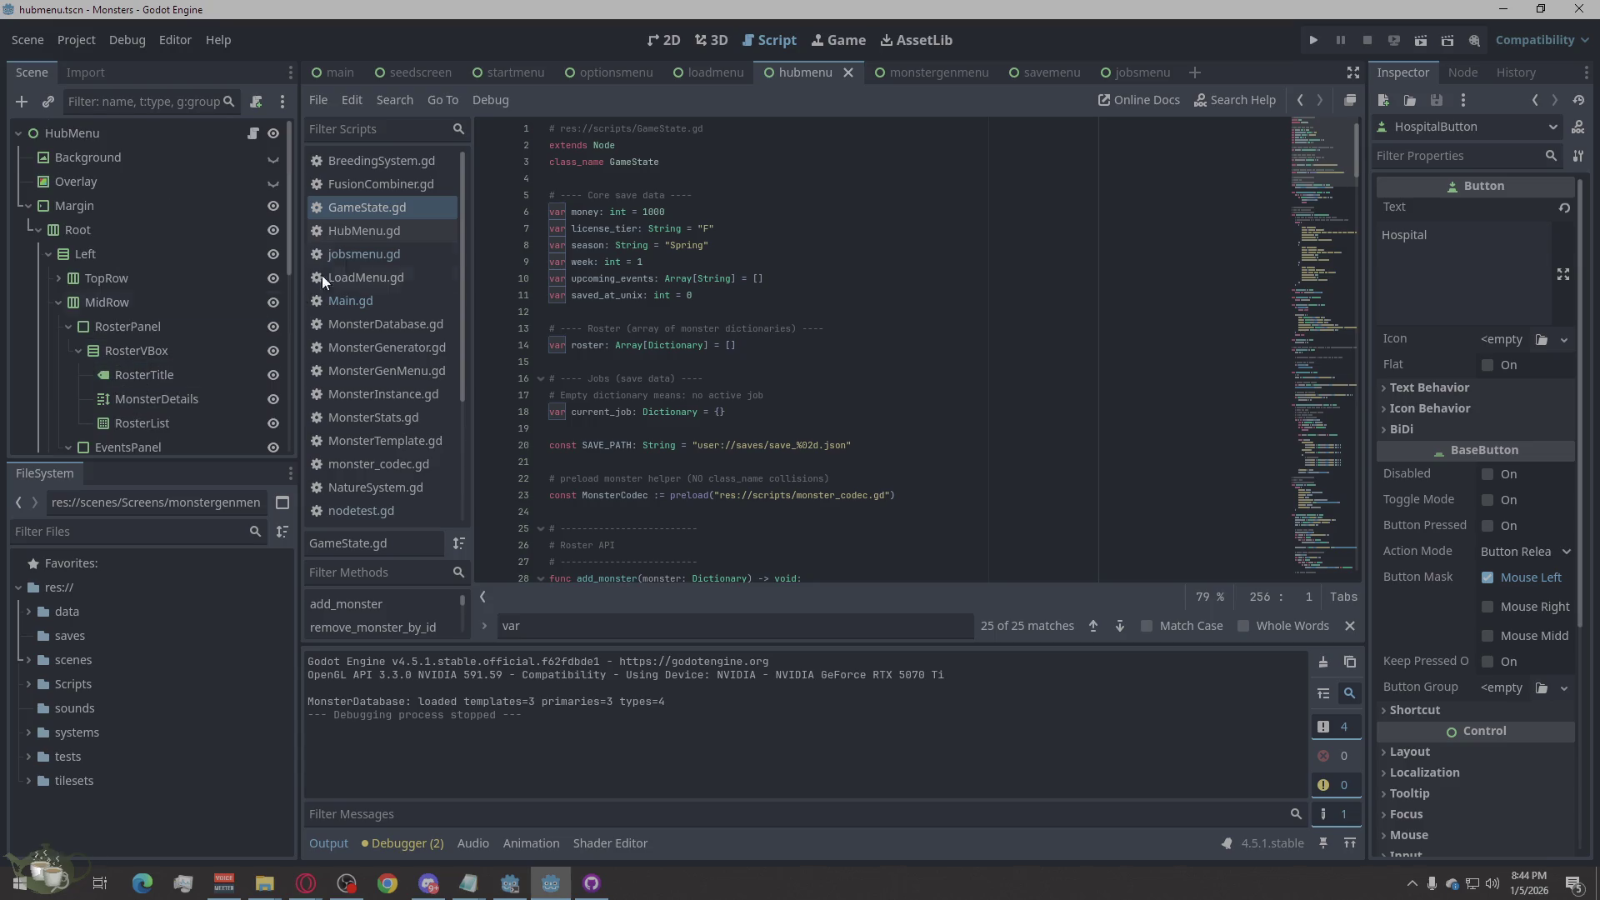
scroll(379, 292, "down", 3)
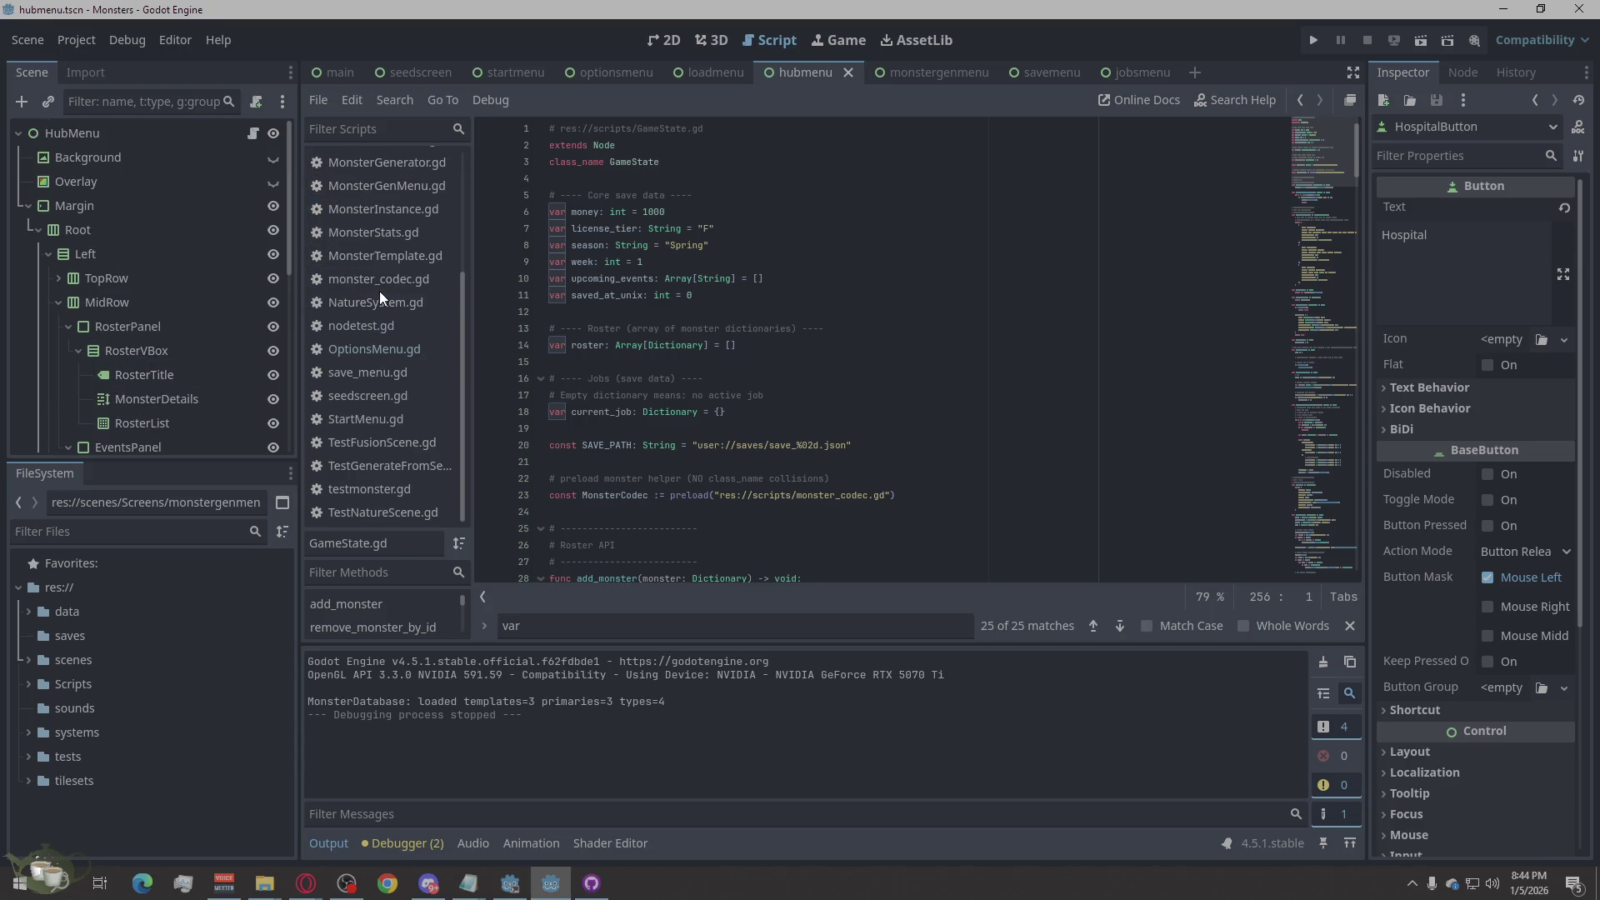
scroll(378, 291, "up", 3)
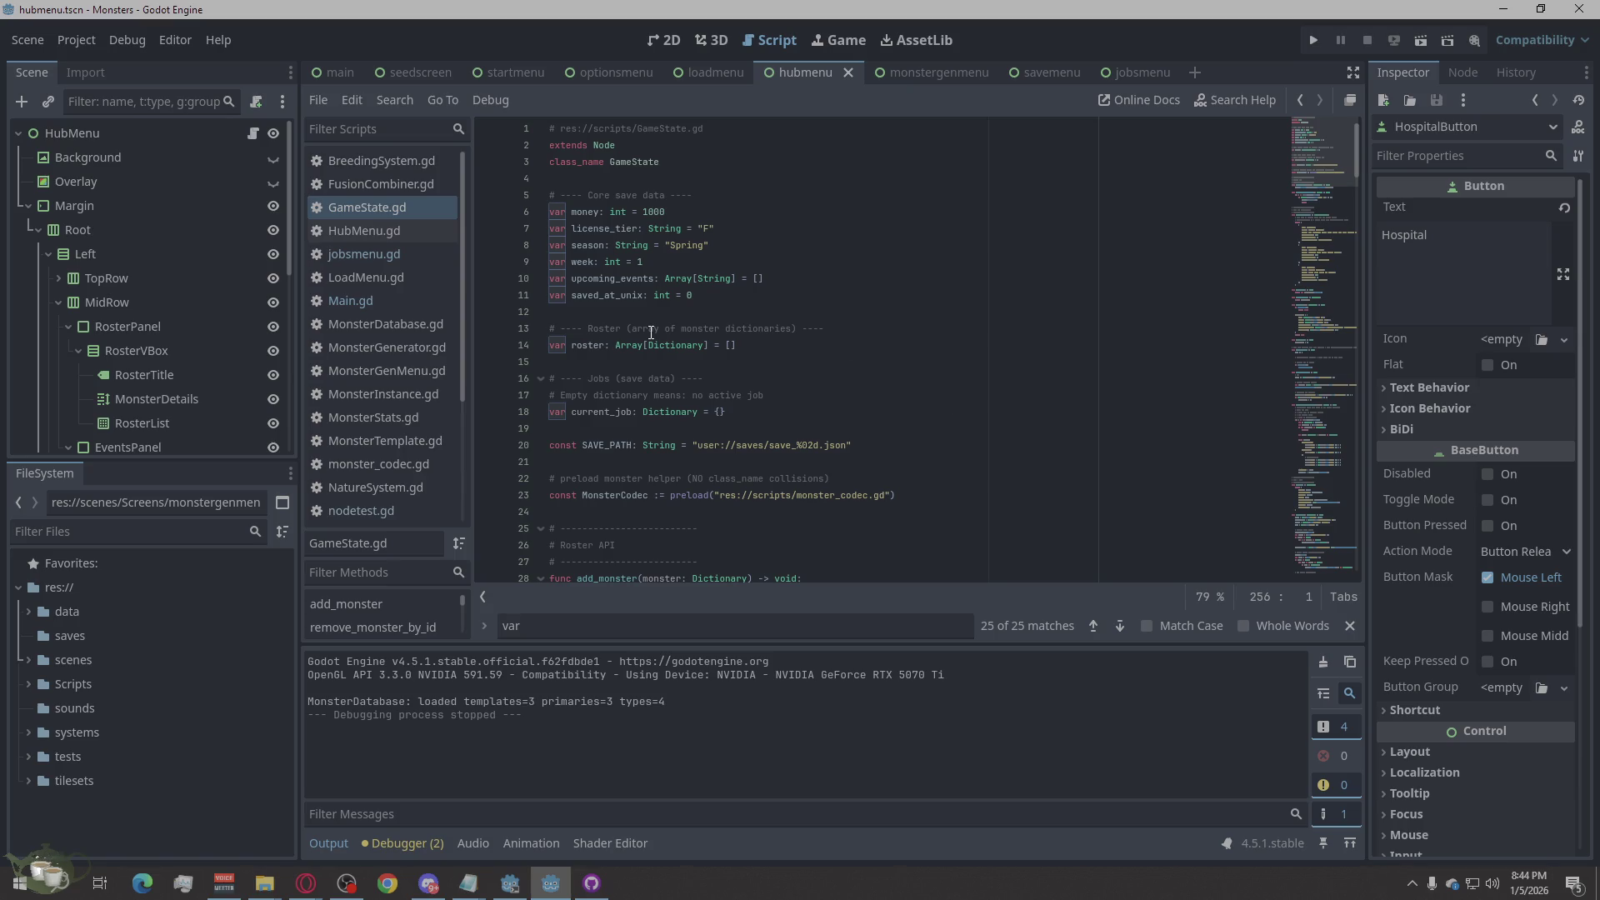
scroll(651, 332, "down", 20)
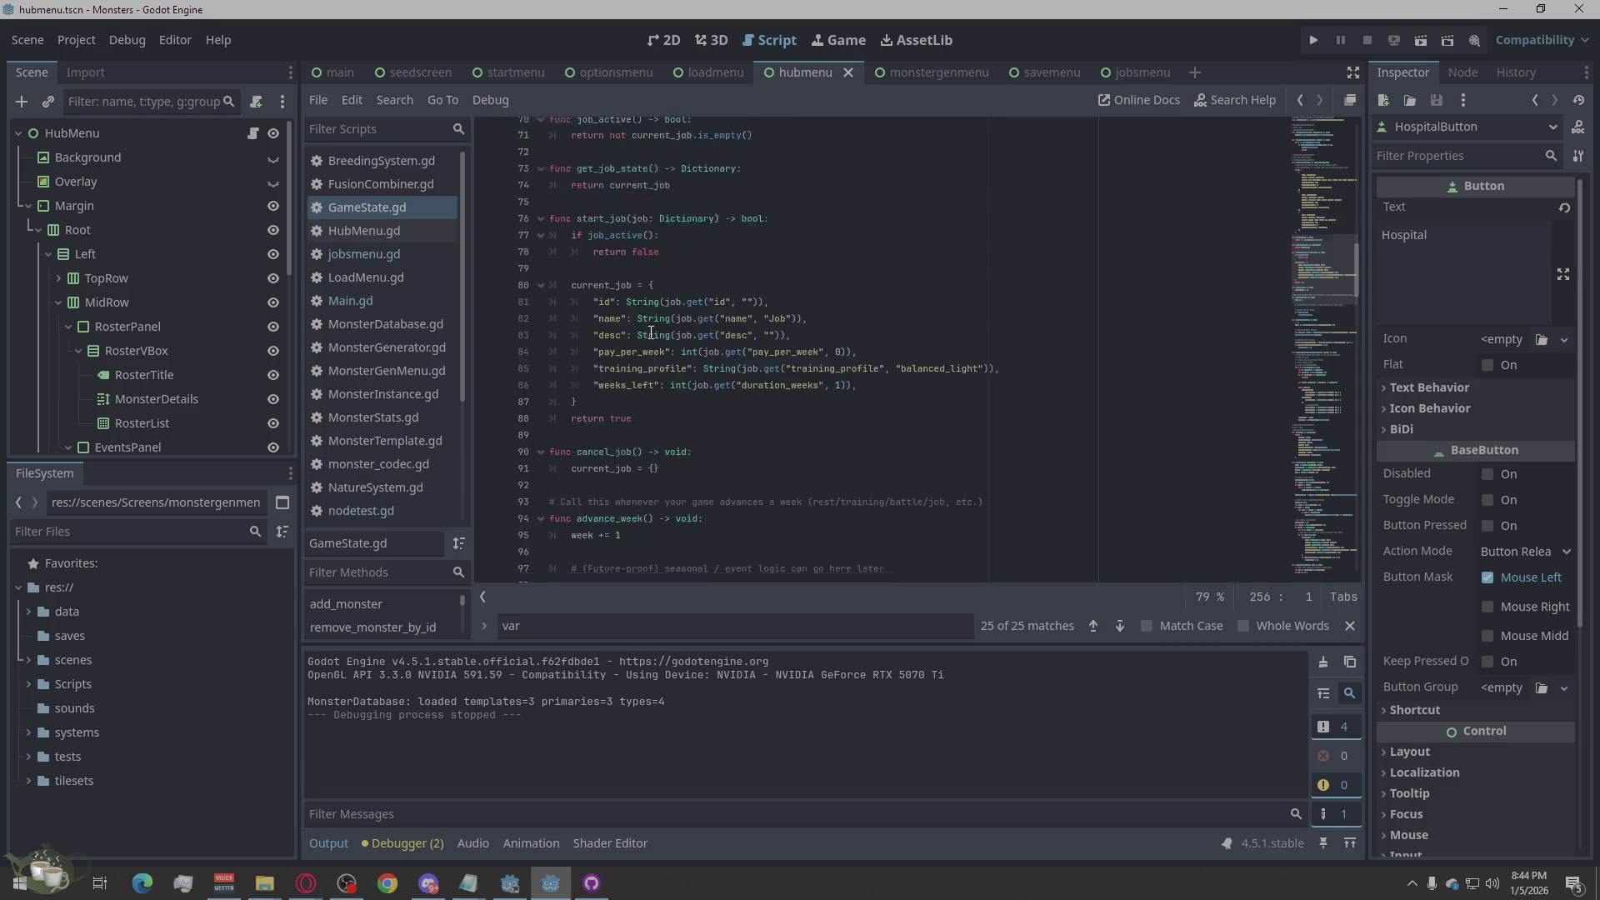
scroll(651, 332, "down", 20)
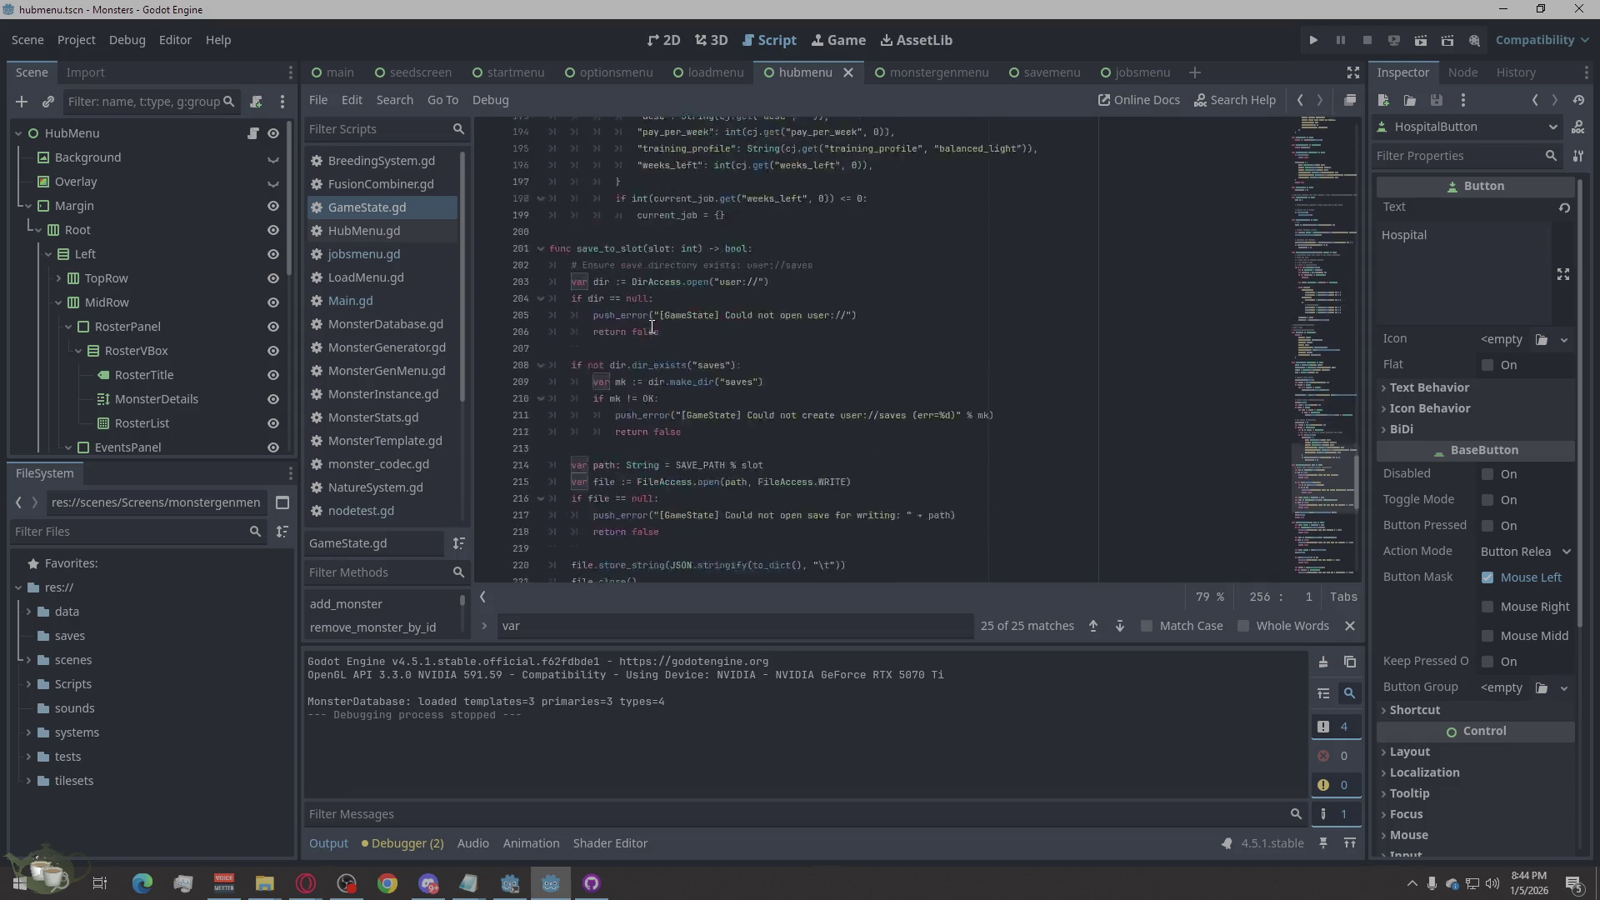
scroll(650, 327, "up", 20)
scroll(651, 327, "up", 20)
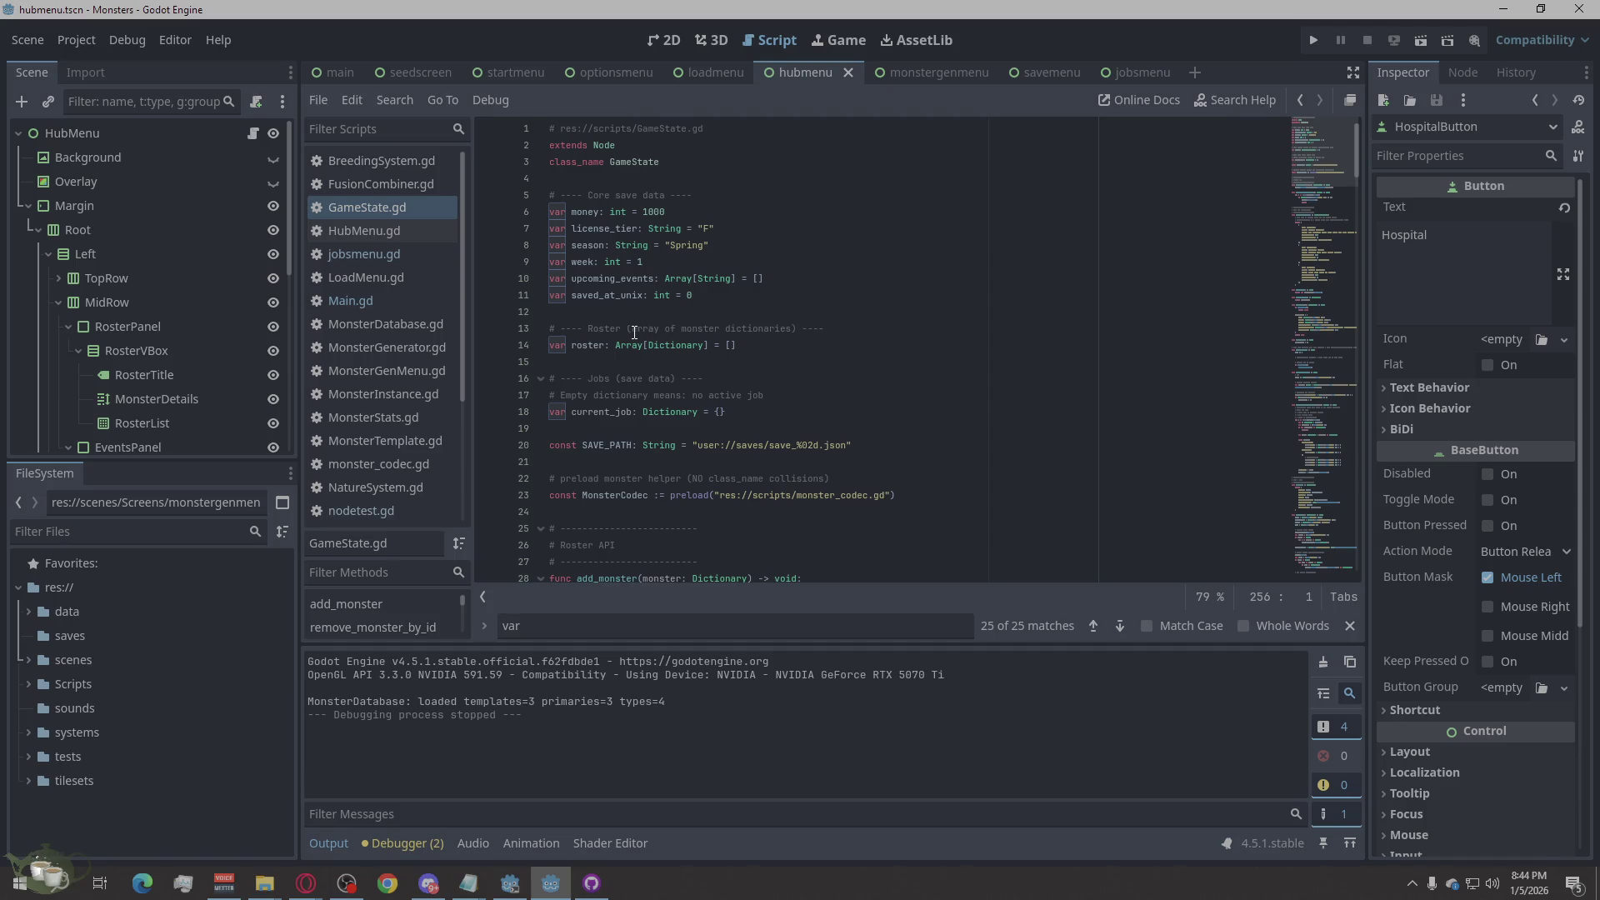
left_click(374, 232)
left_click(380, 249)
left_click(388, 235)
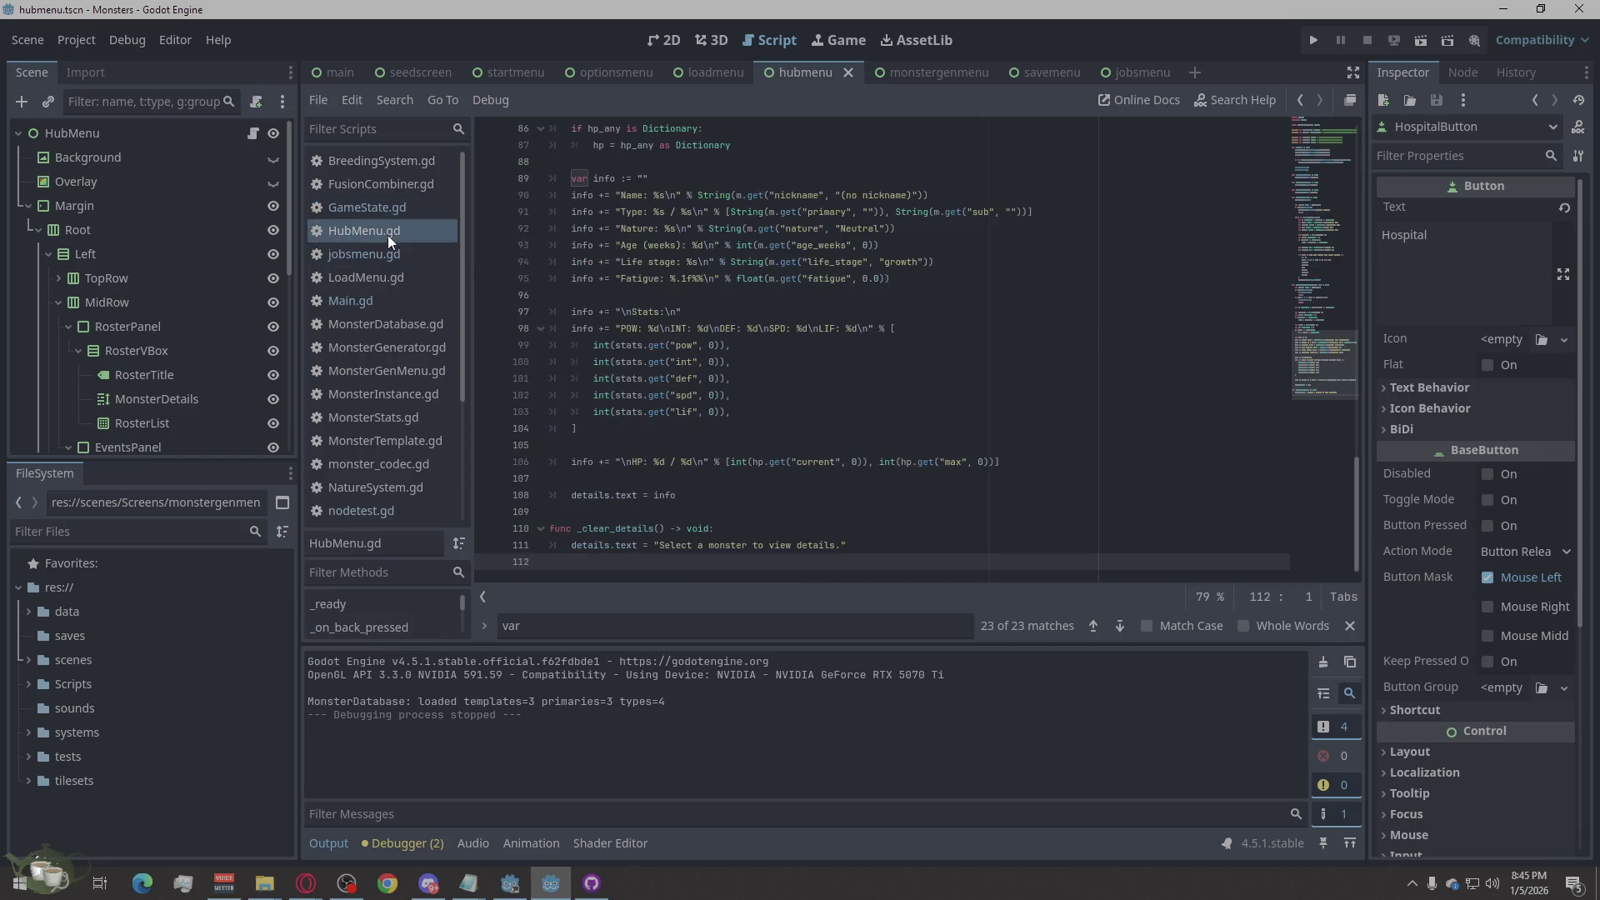
left_click(387, 205)
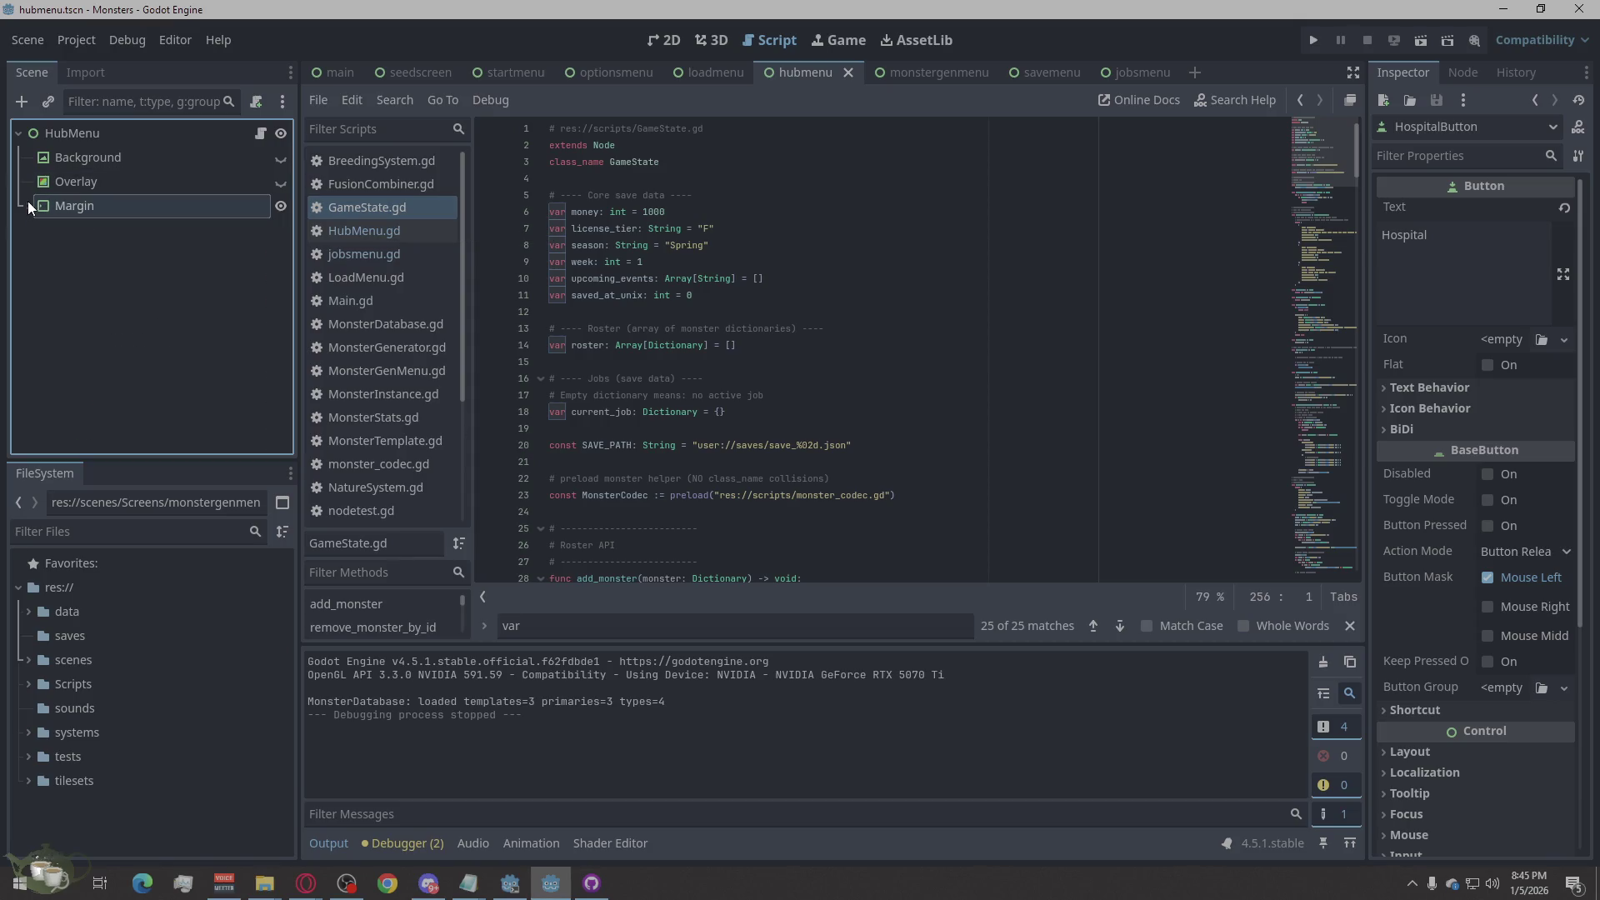
scroll(49, 199, "down", 5)
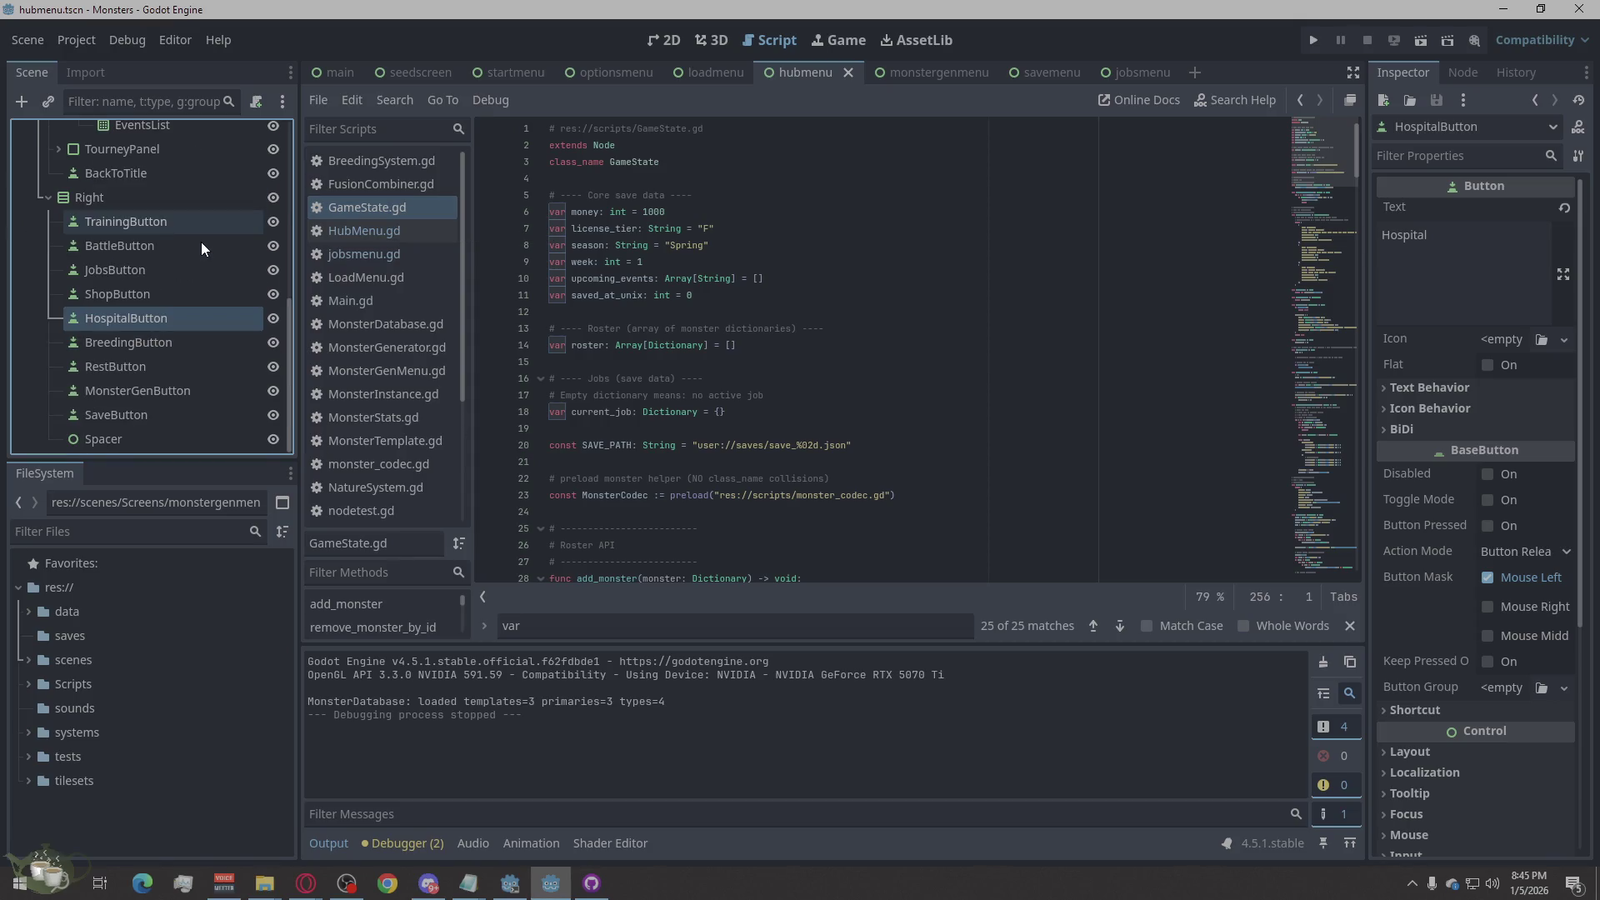
left_click(690, 70)
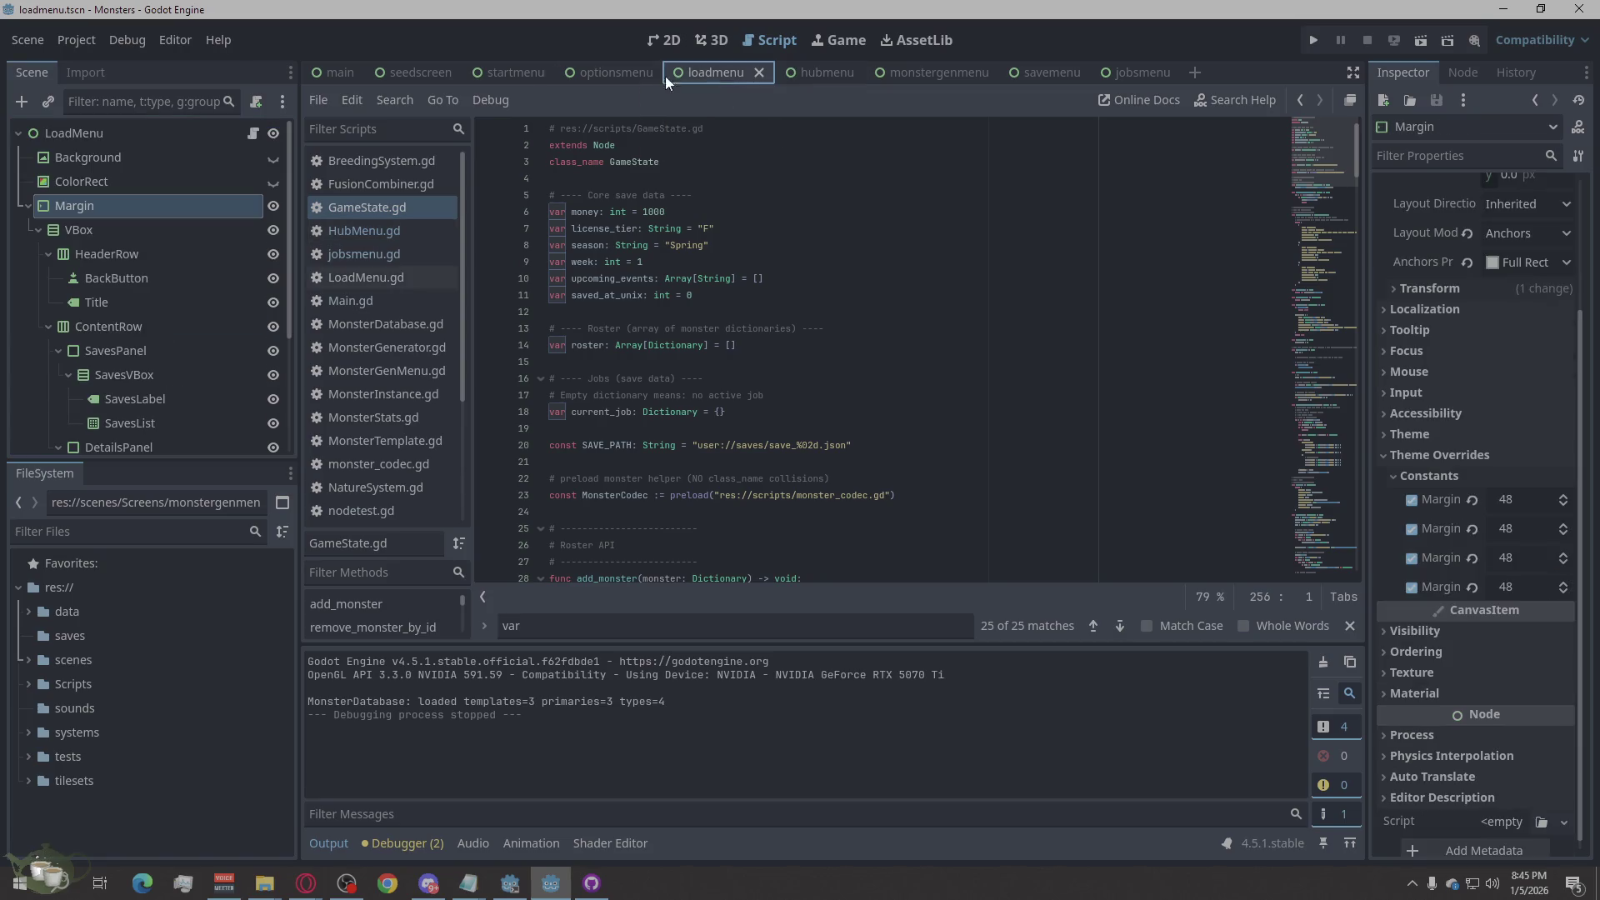
Step: Cycle through the optionsmenu, startmenu, seedscreen, monstergenmenu, savemenu and jobsmenu scene tabs
left_click(620, 69)
left_click(505, 70)
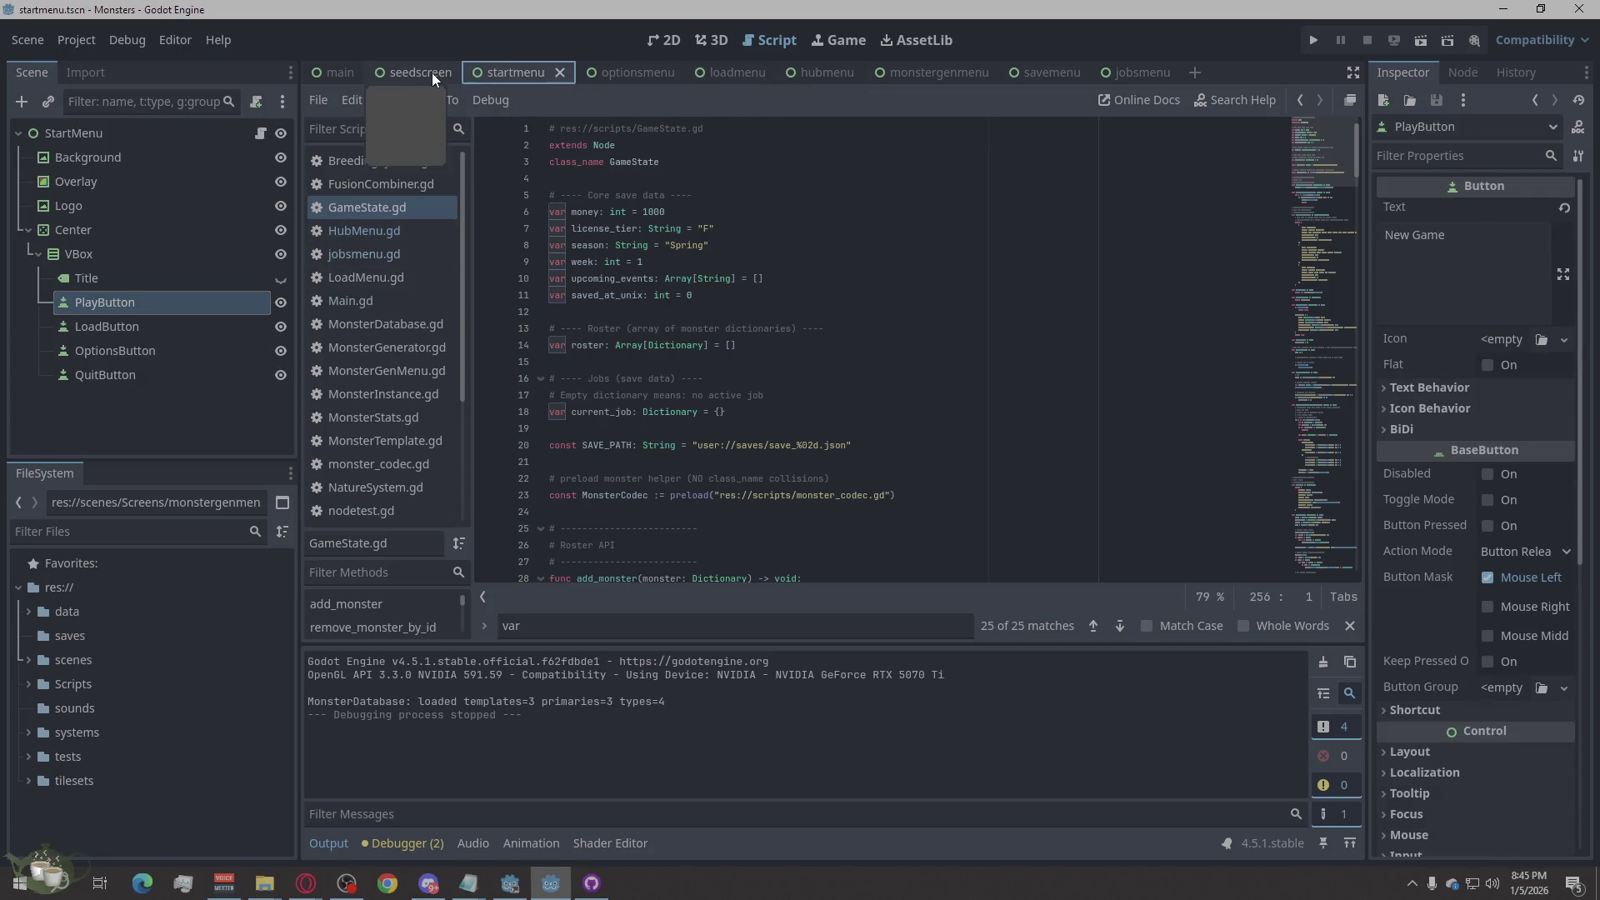
left_click(418, 73)
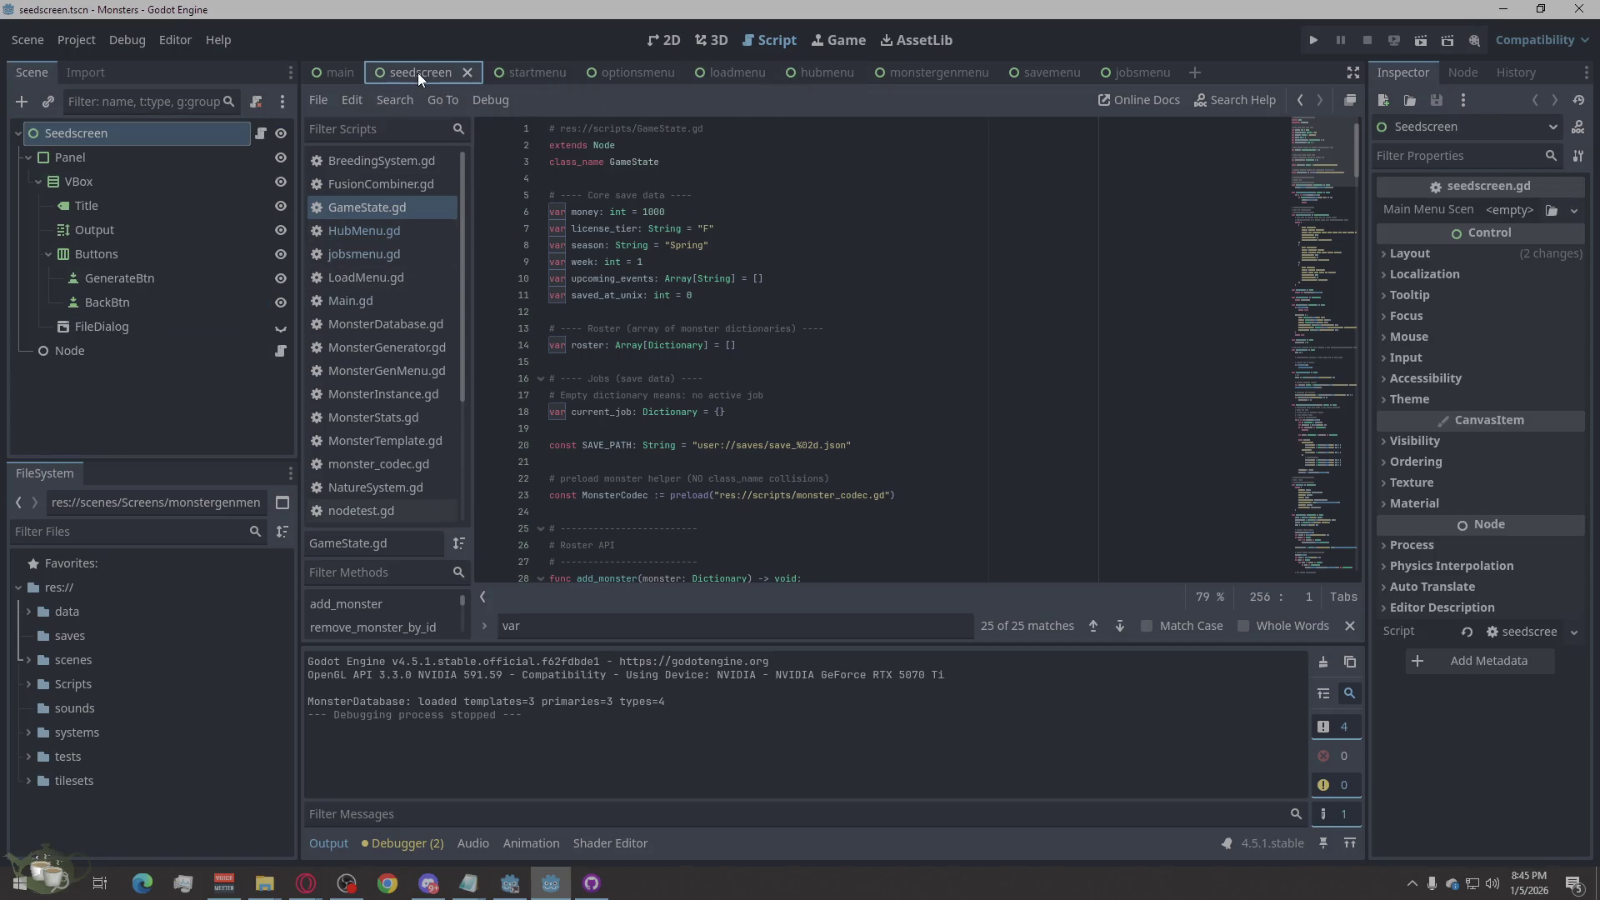
left_click(518, 70)
left_click(617, 73)
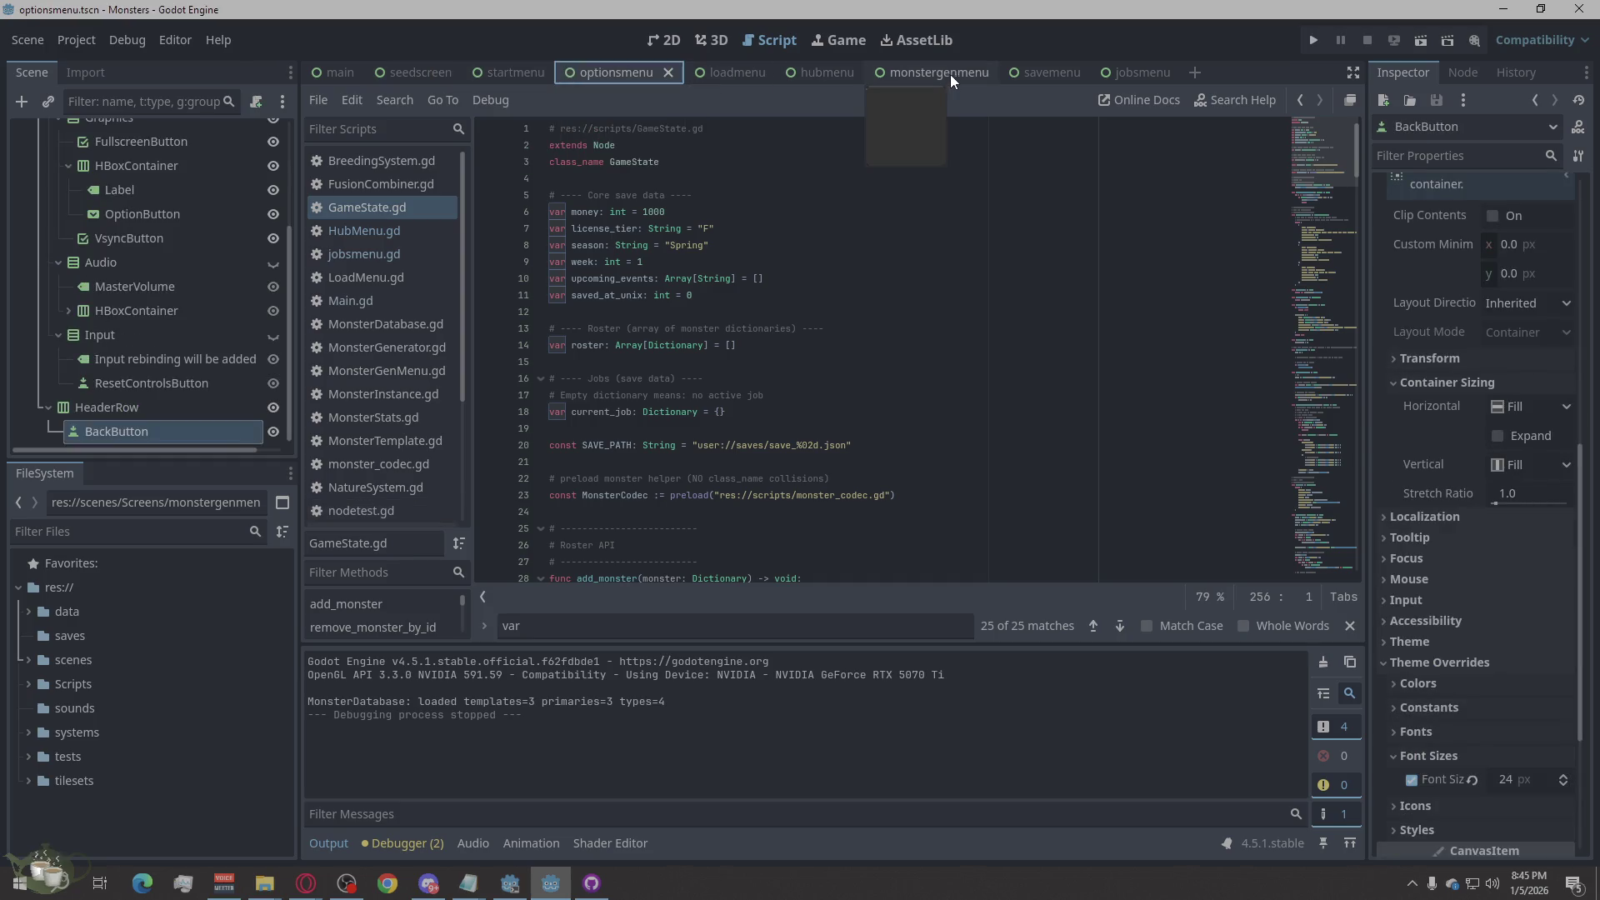
left_click(954, 75)
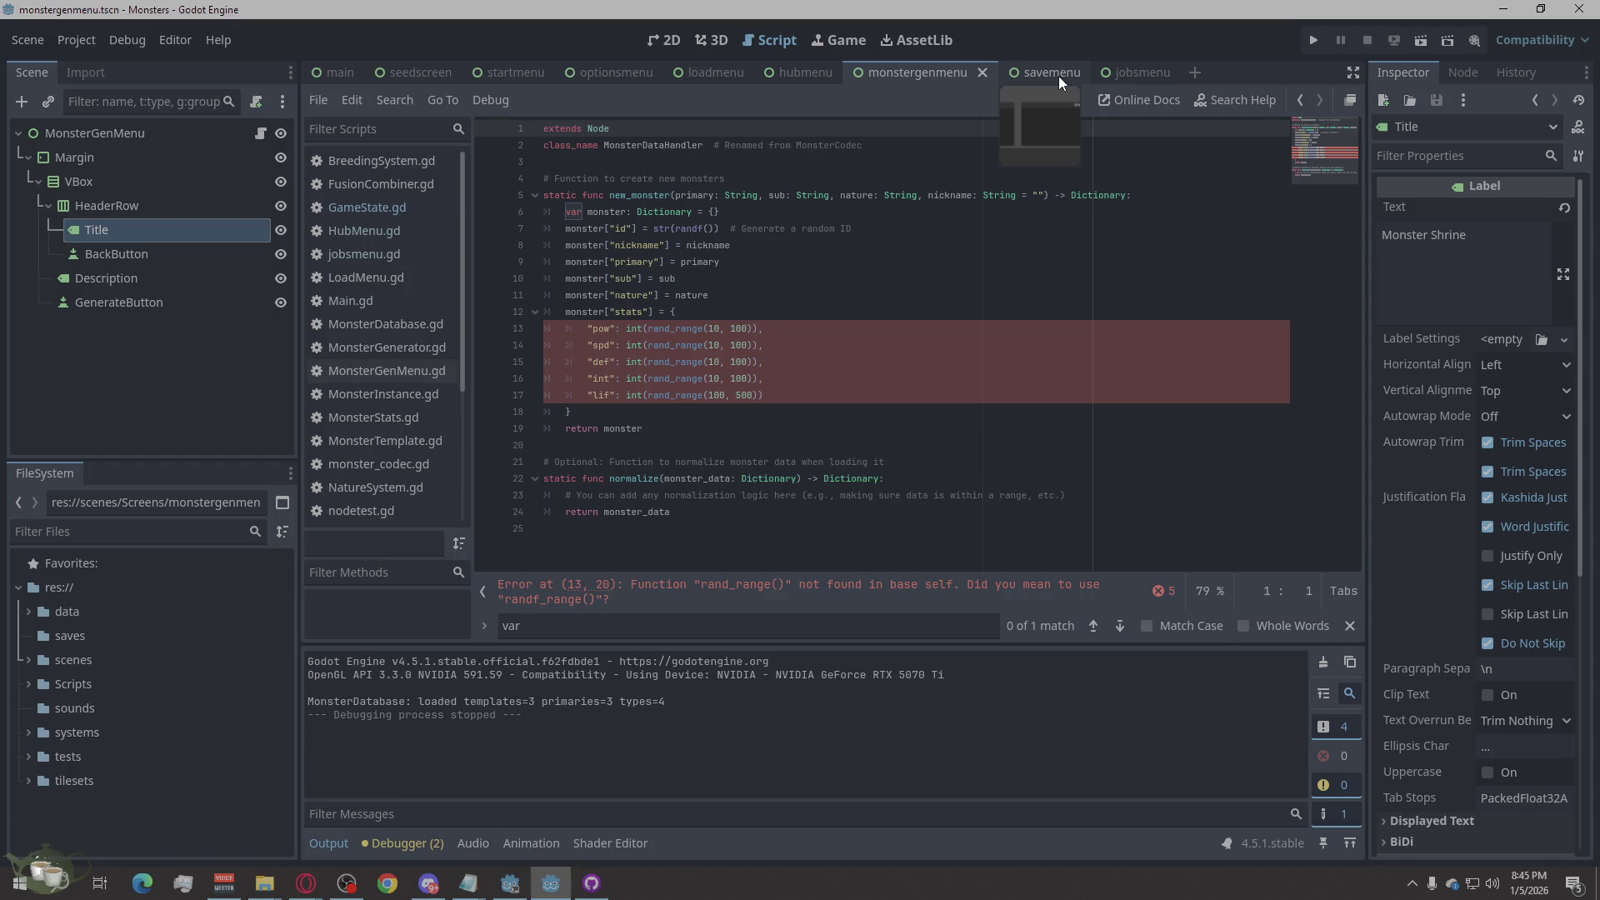
left_click(1058, 77)
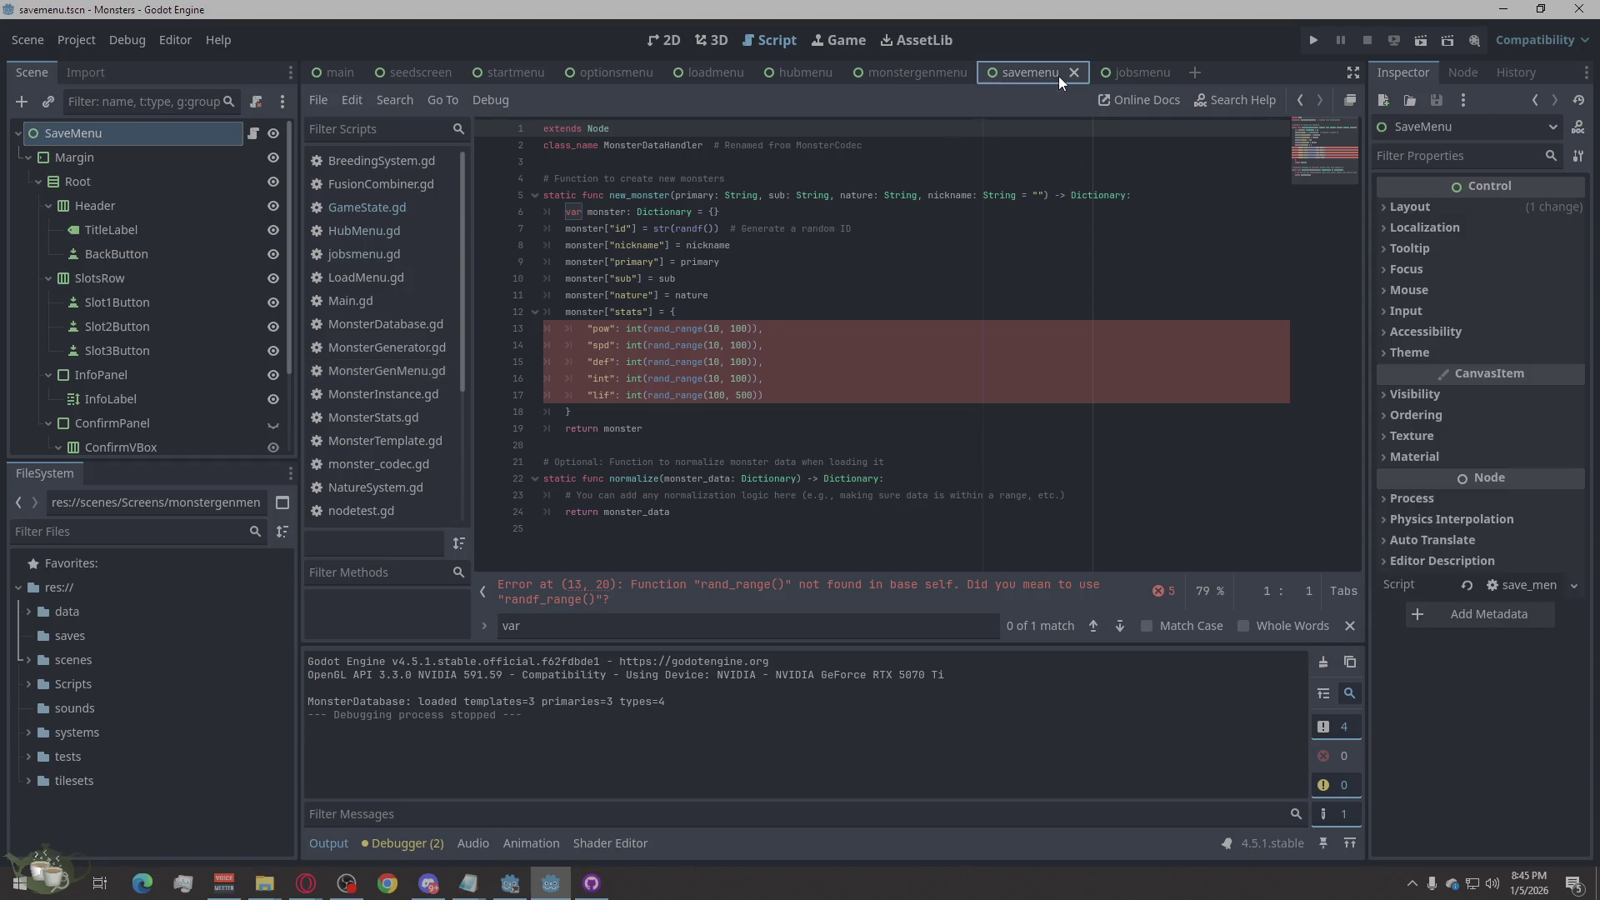
left_click(1118, 72)
left_click(921, 72)
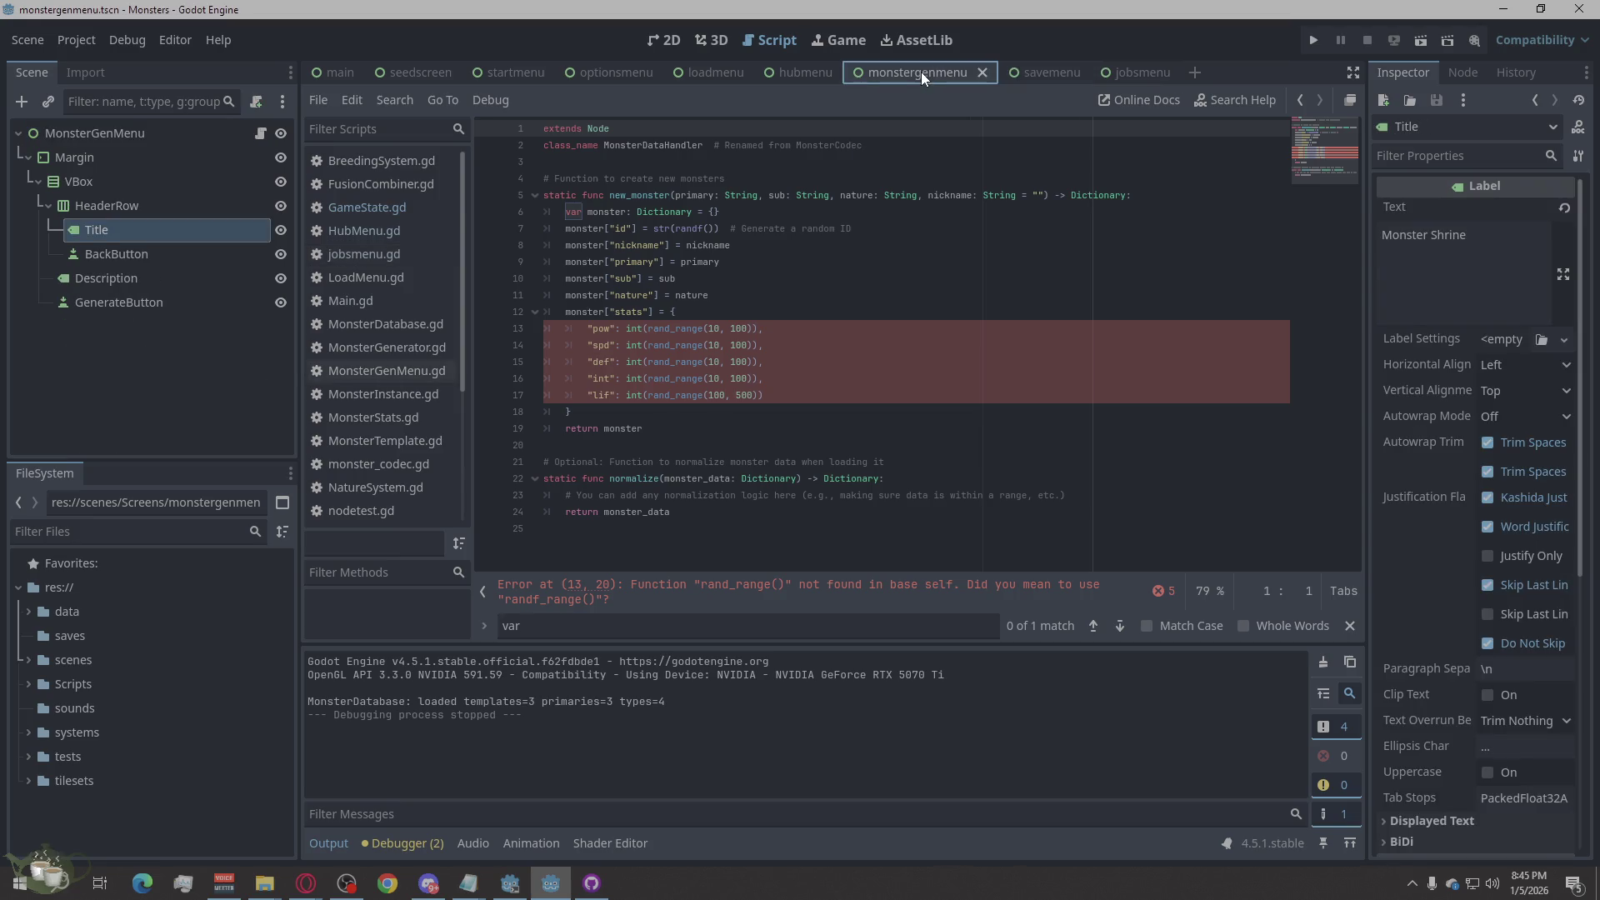
Step: Run the project, load a saved game into the hub, then go back to the title menu
left_click(1322, 43)
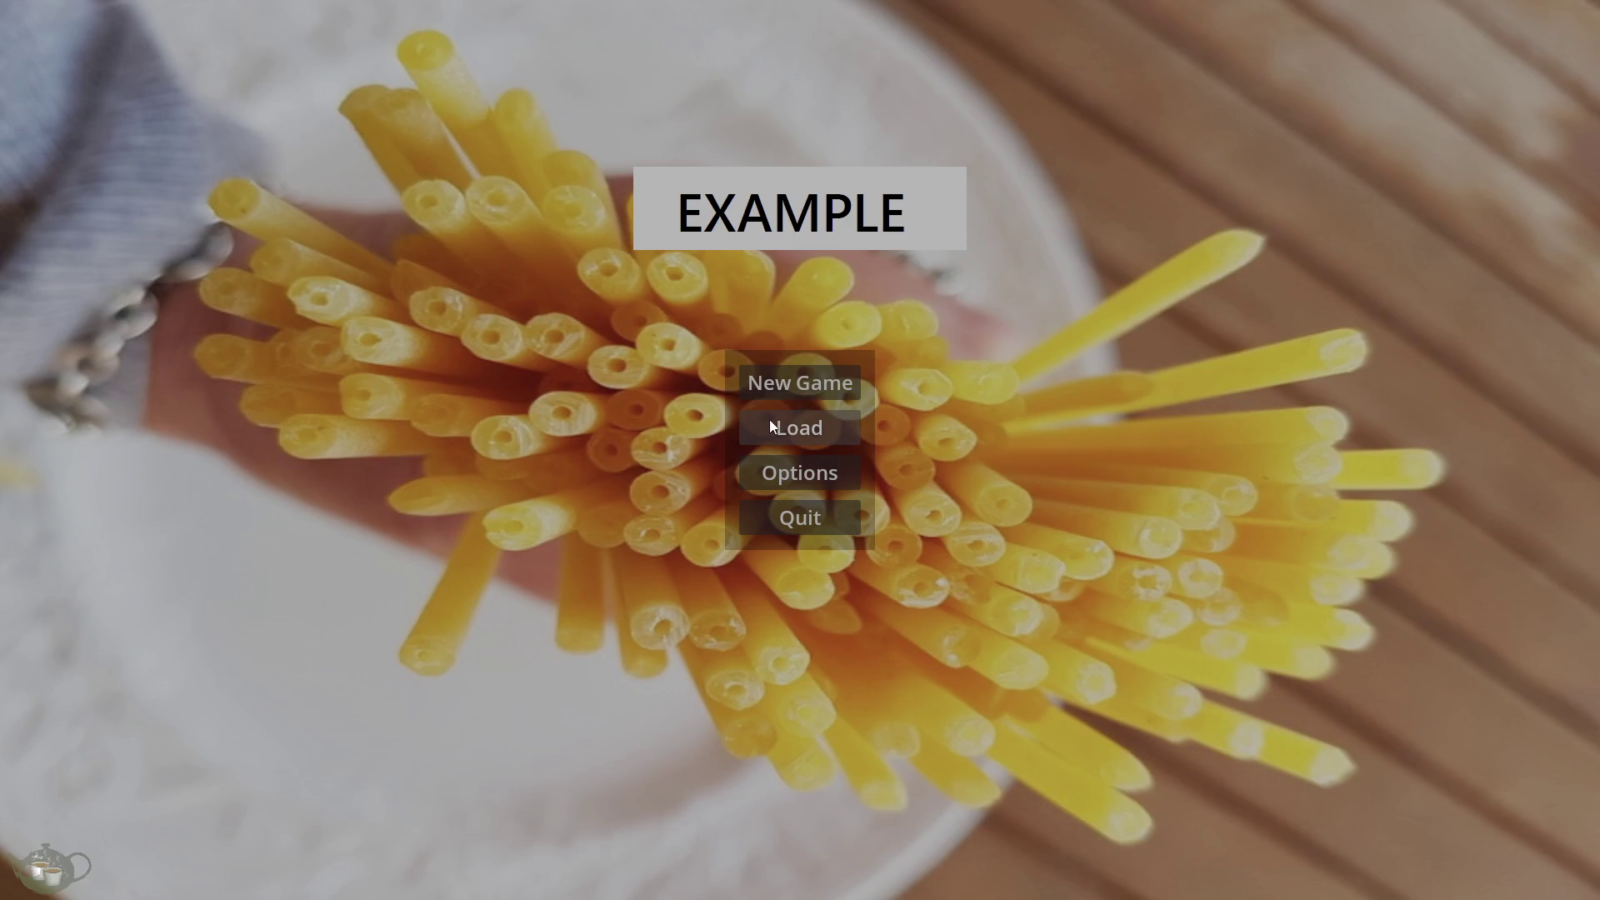
left_click(800, 385)
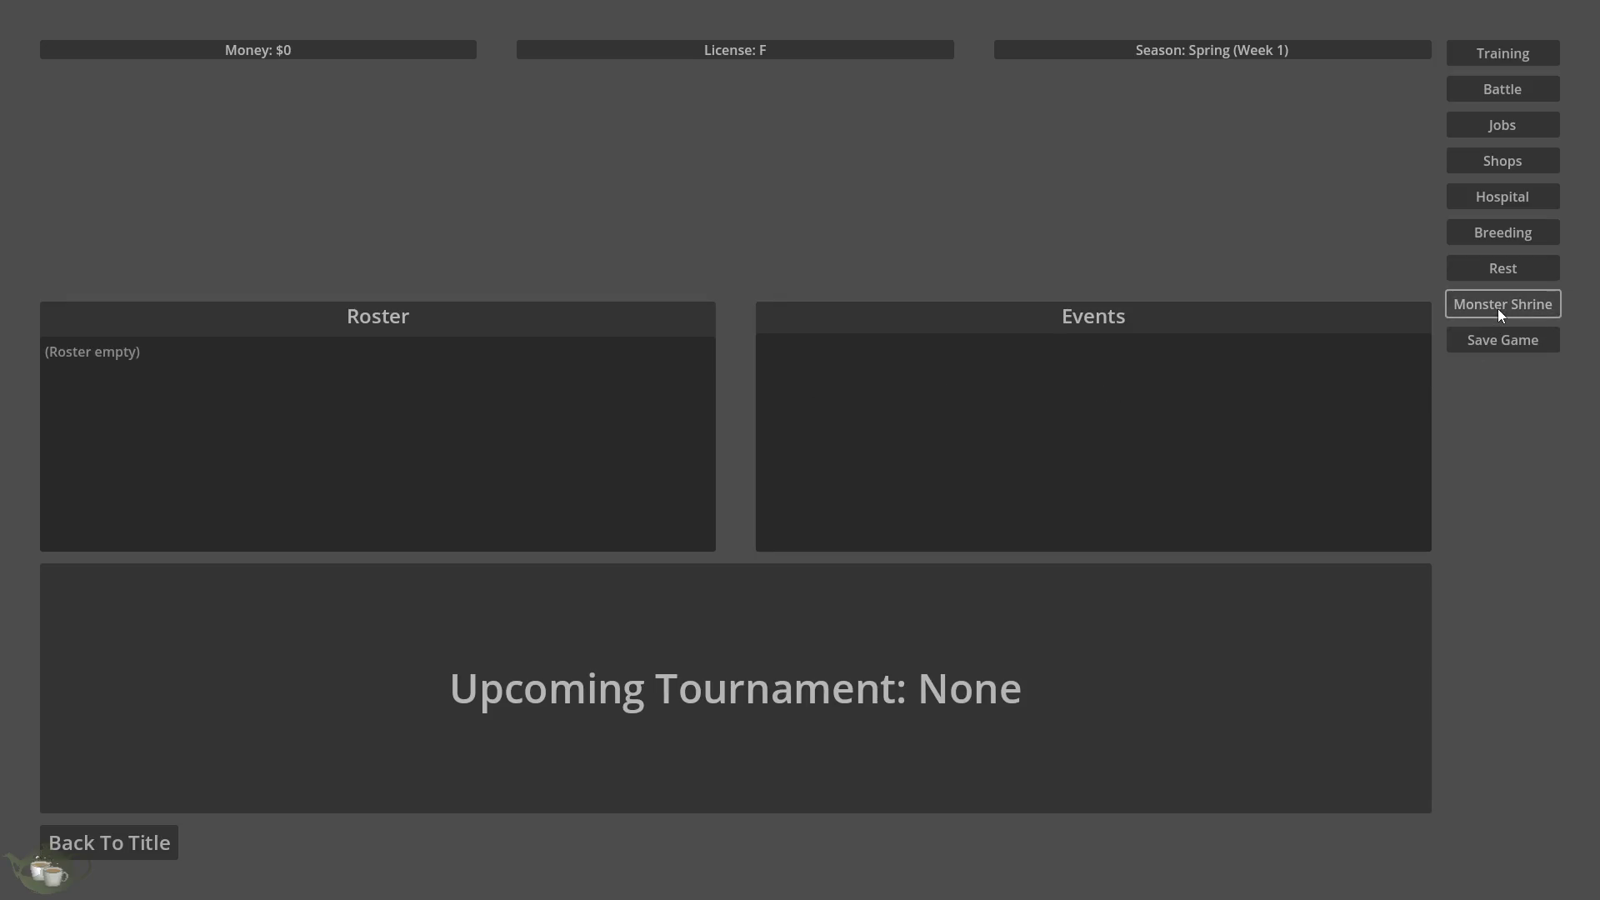
left_click(121, 858)
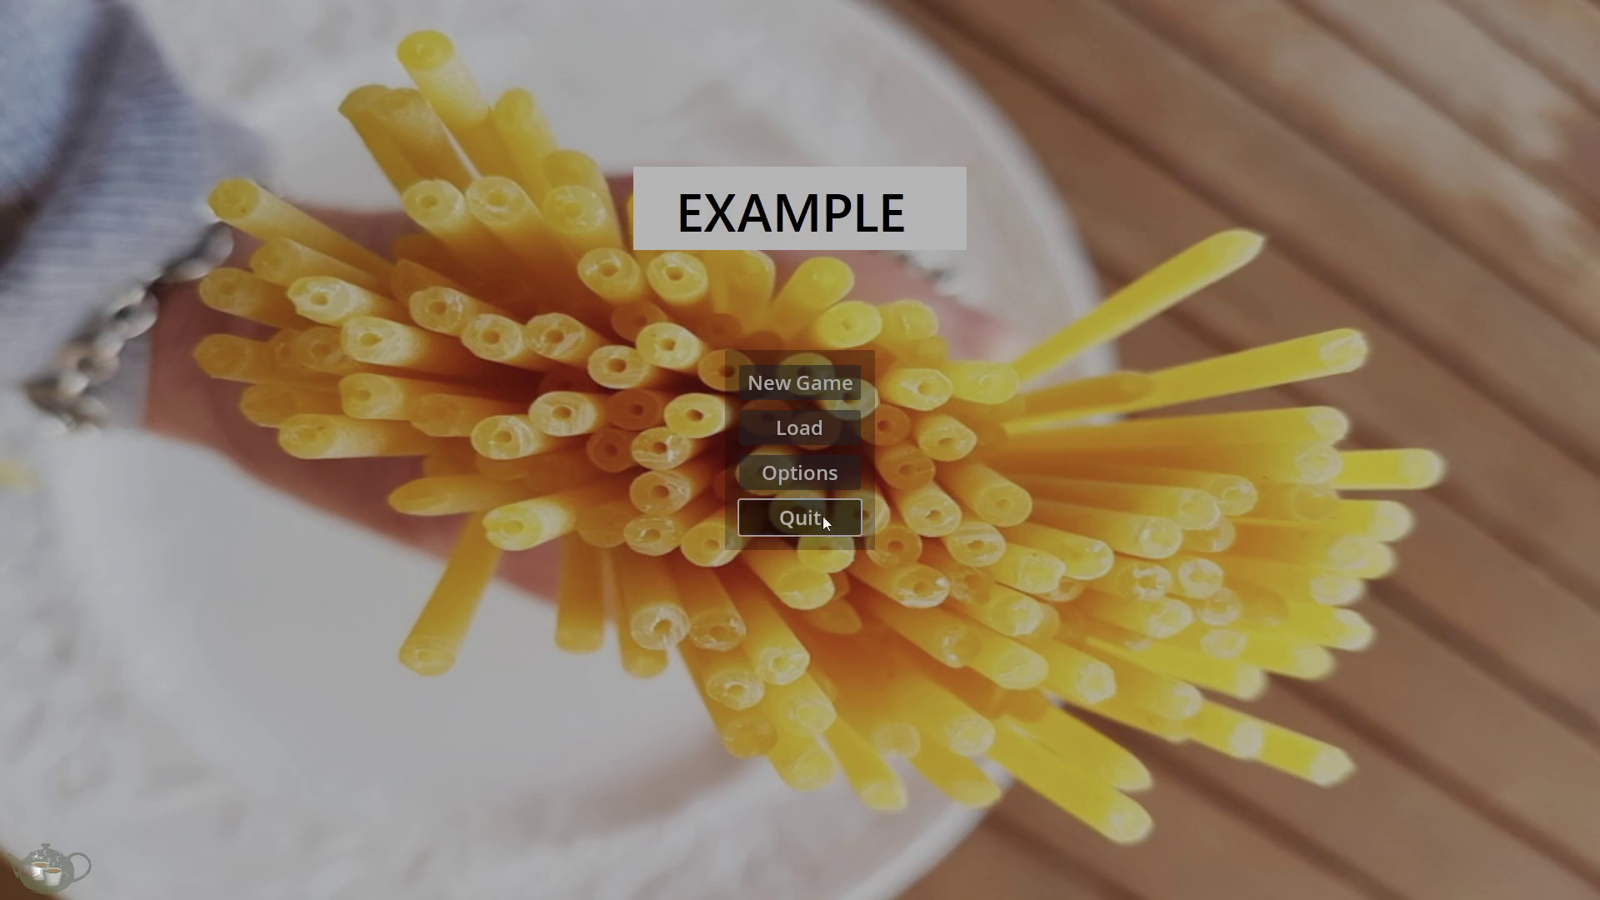
Step: Quit the running game, return to the Godot editor, and launch the project again
left_click(822, 518)
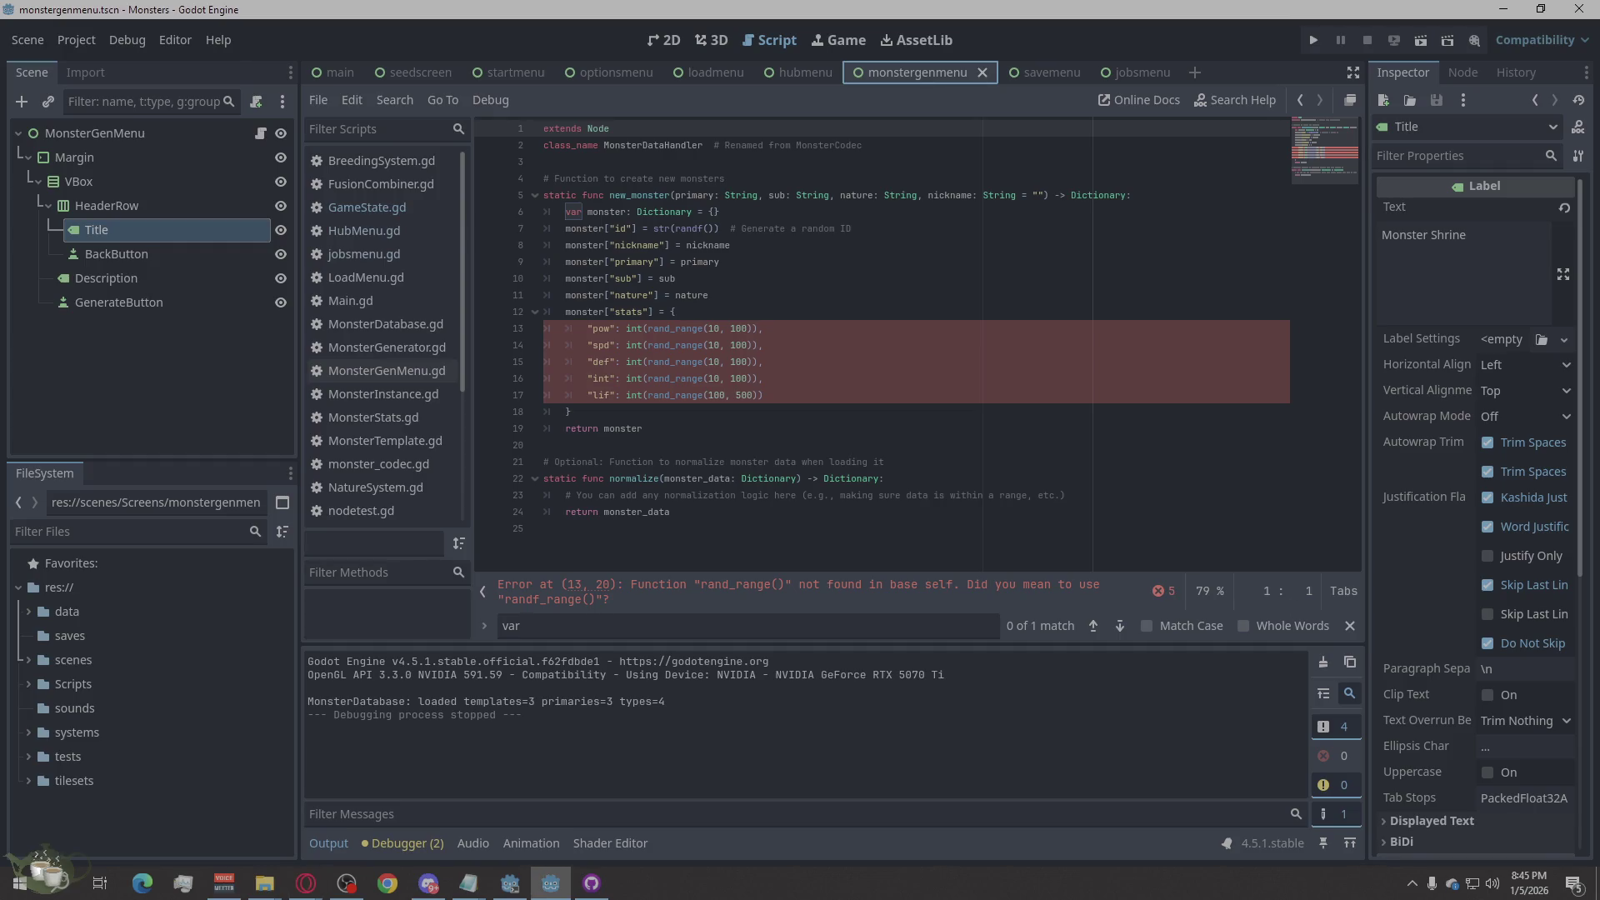
key("alt+Tab")
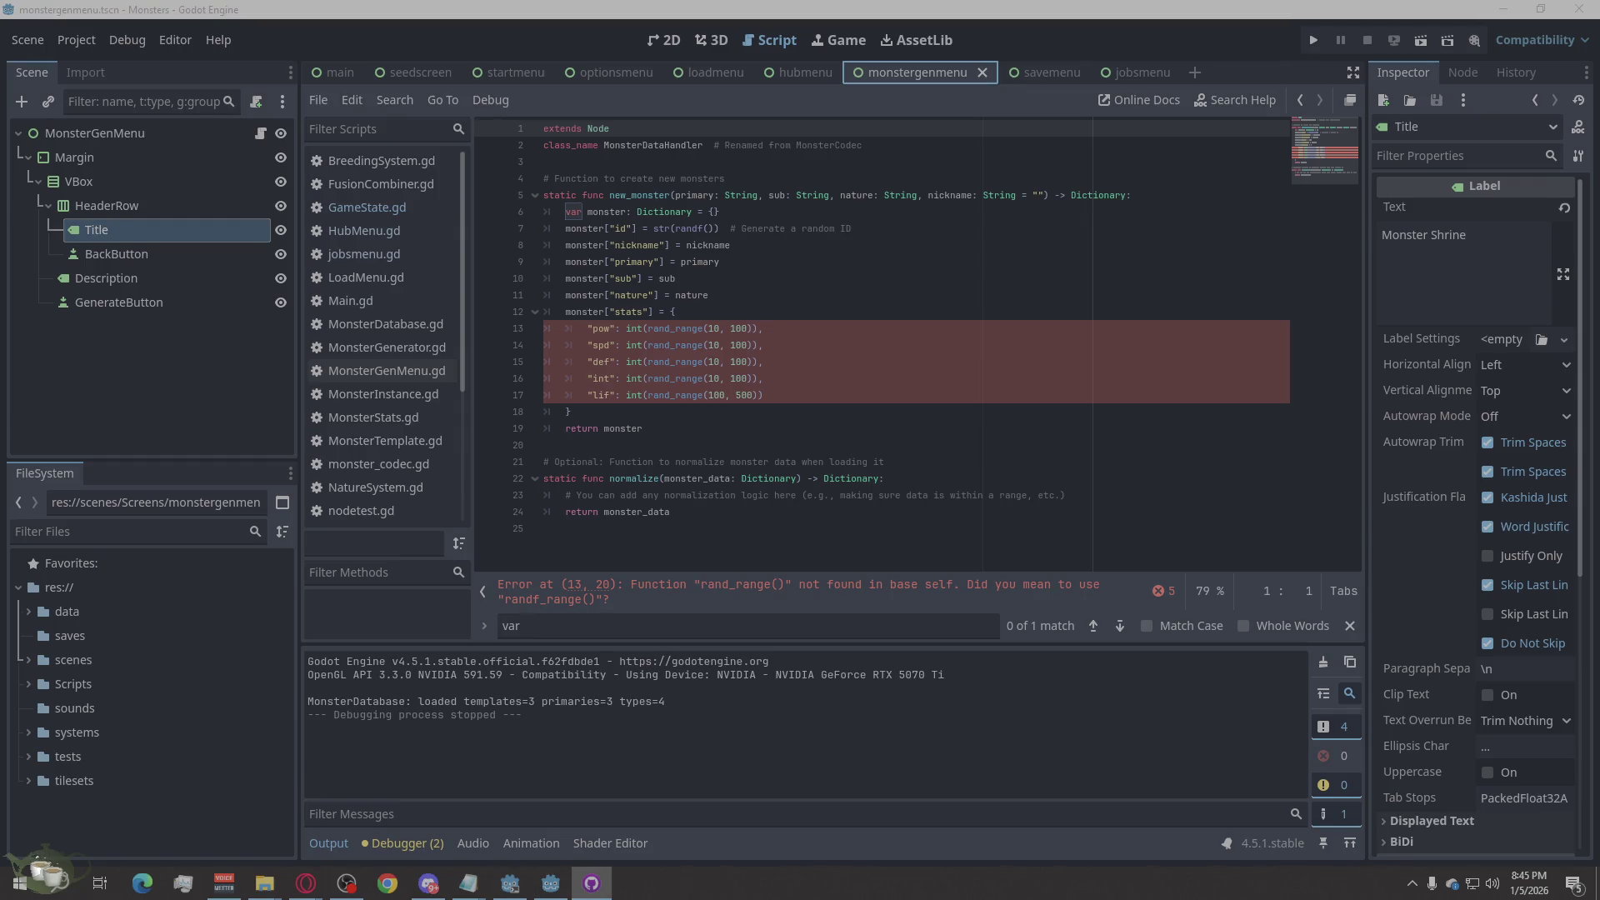
key("alt+Tab")
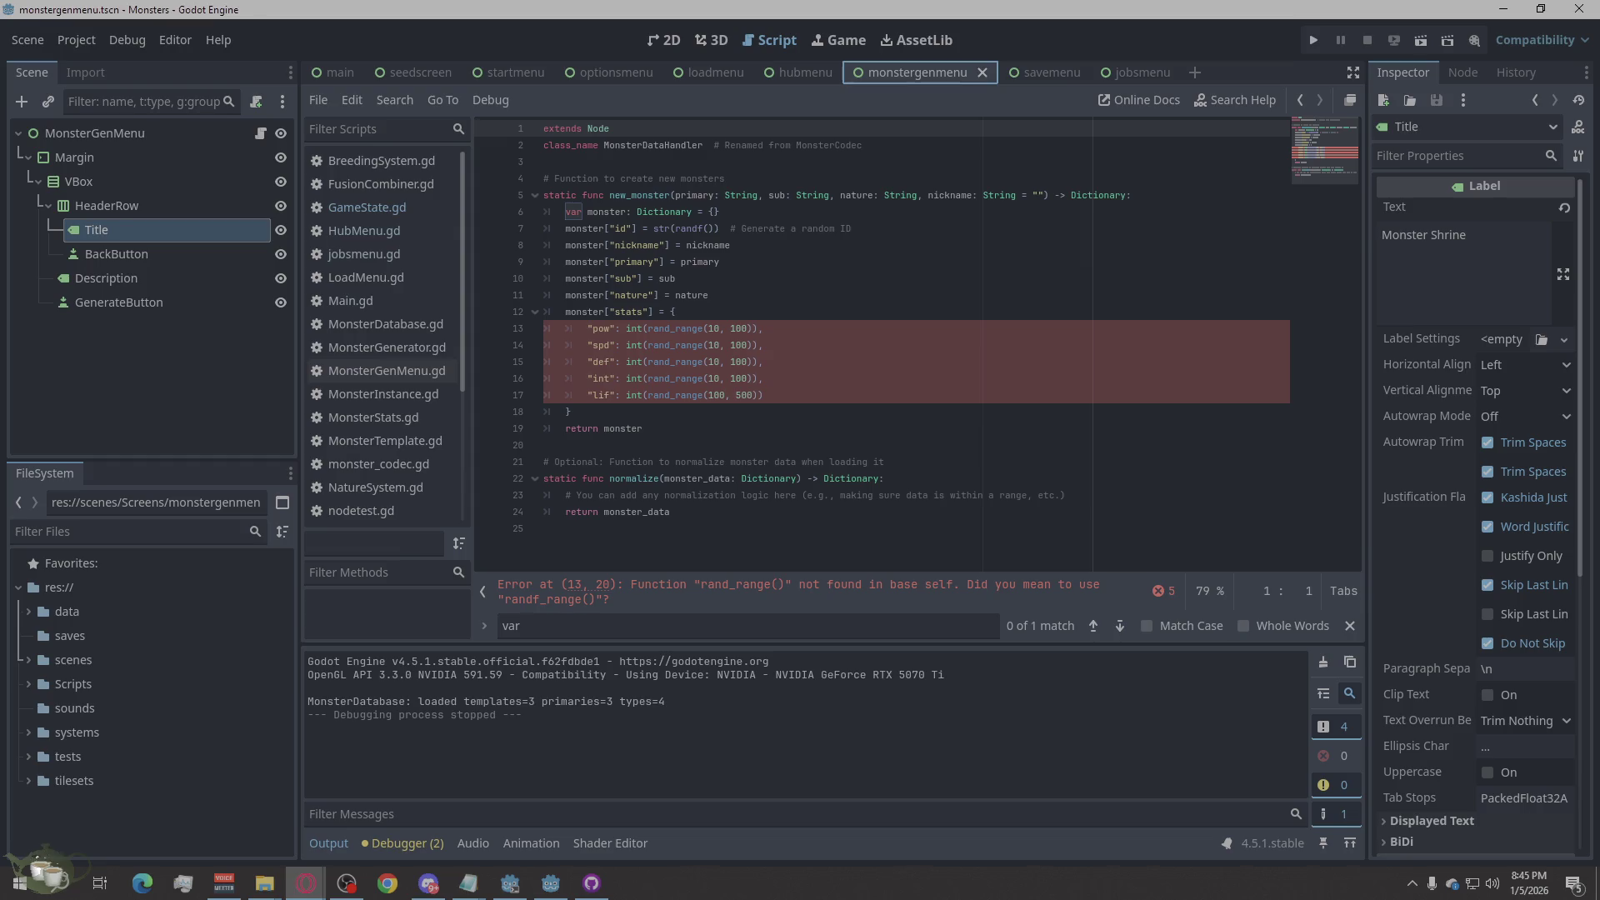
key("alt+Tab")
key("alt+Tab")
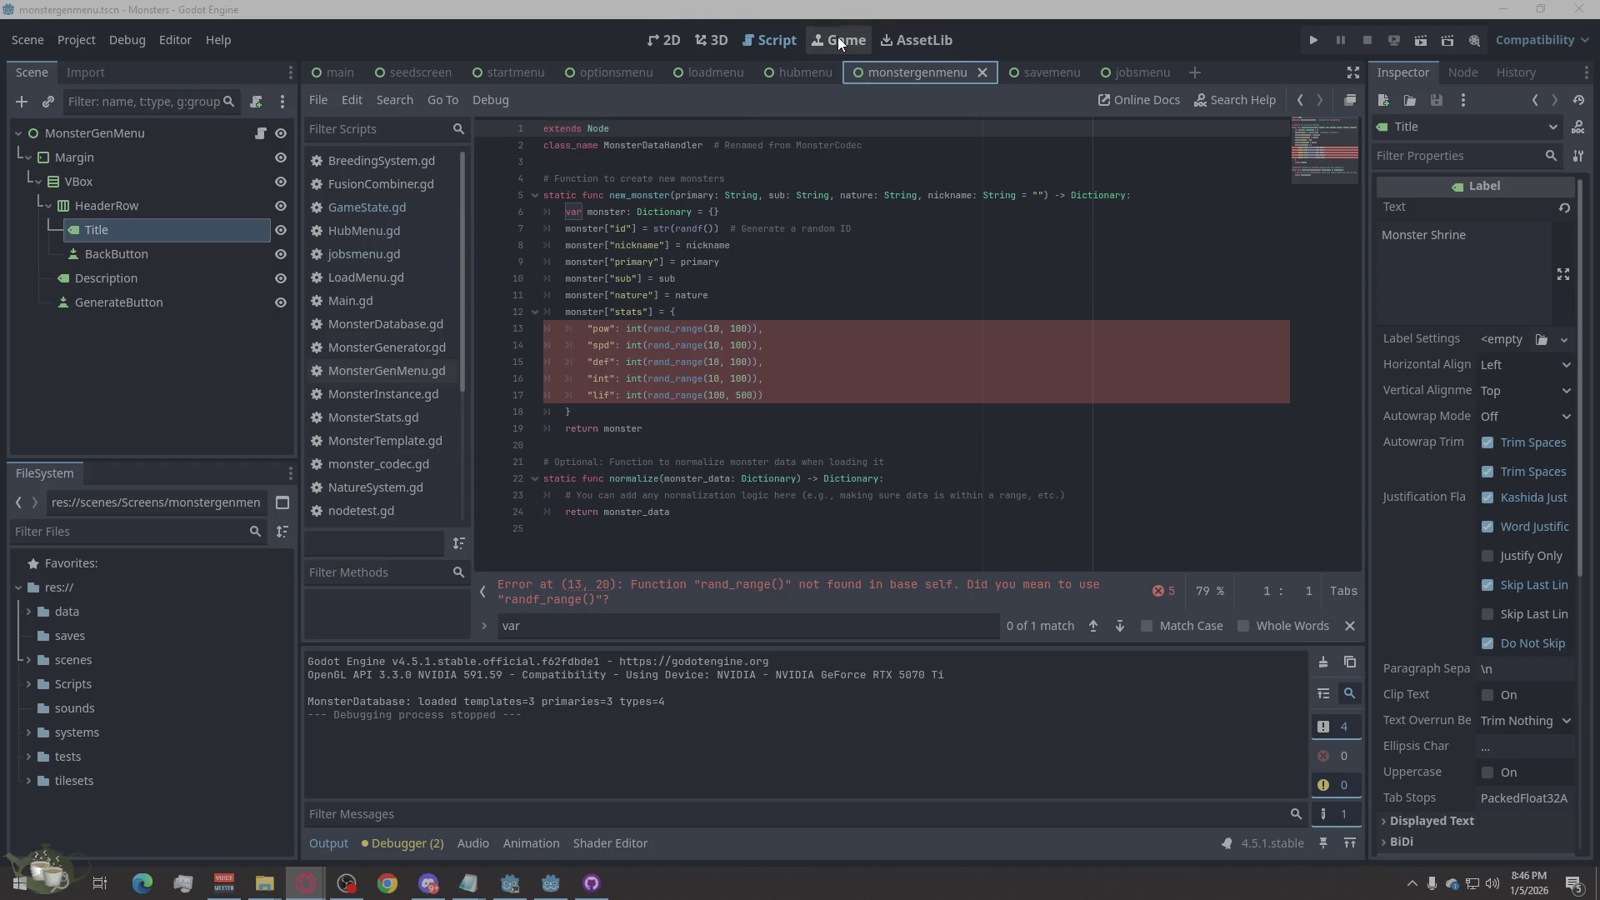
left_click(1313, 40)
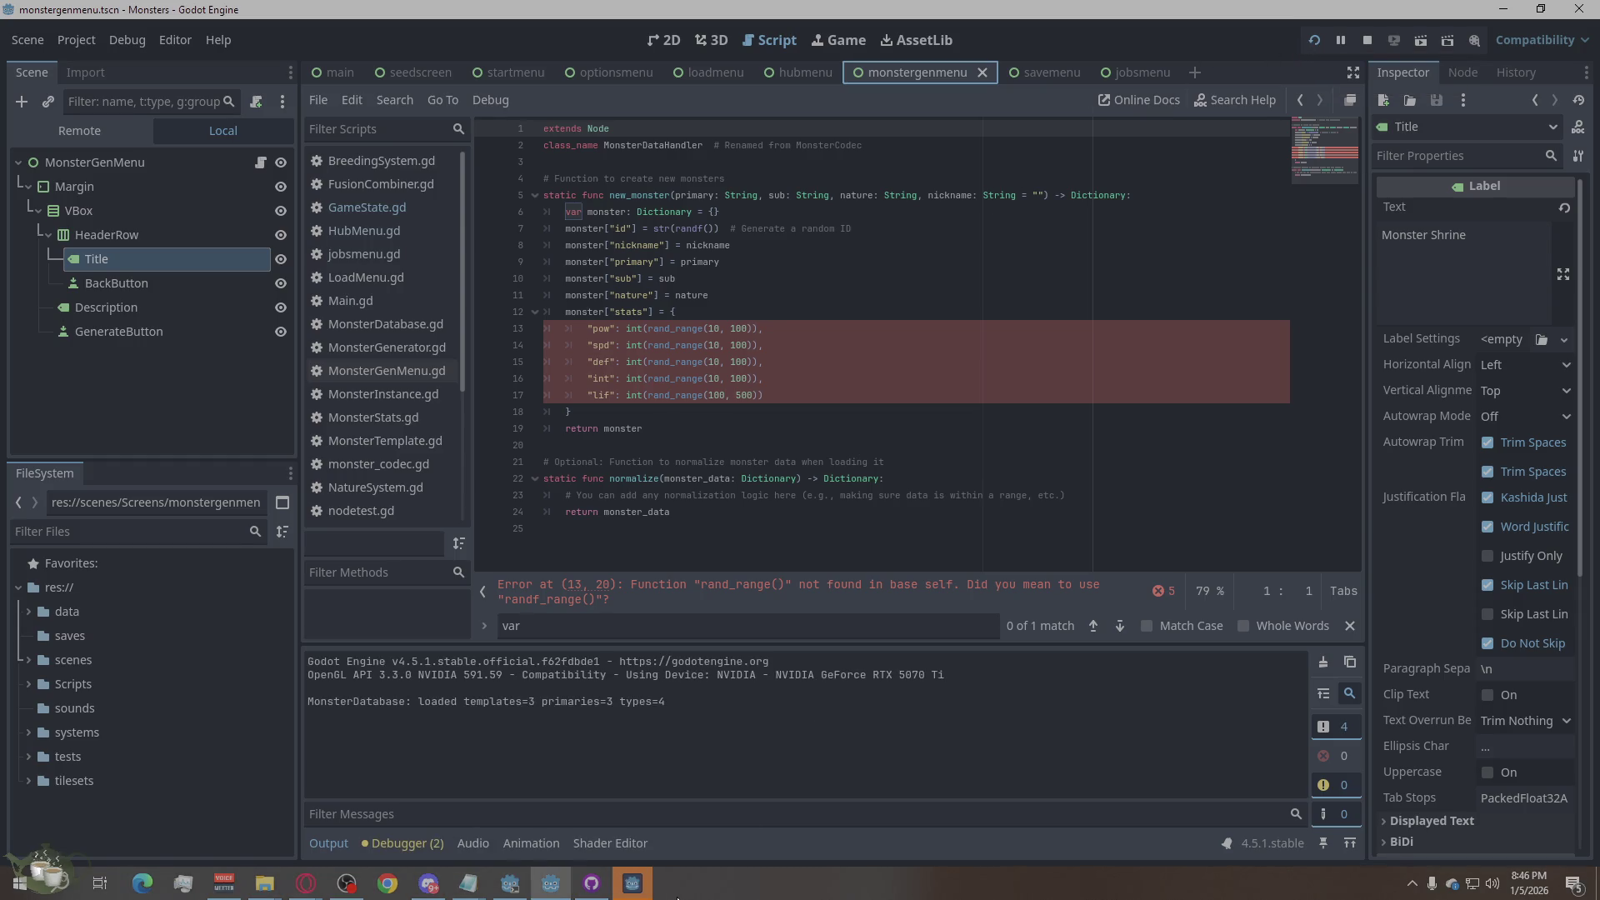
left_click(642, 886)
left_click(821, 382)
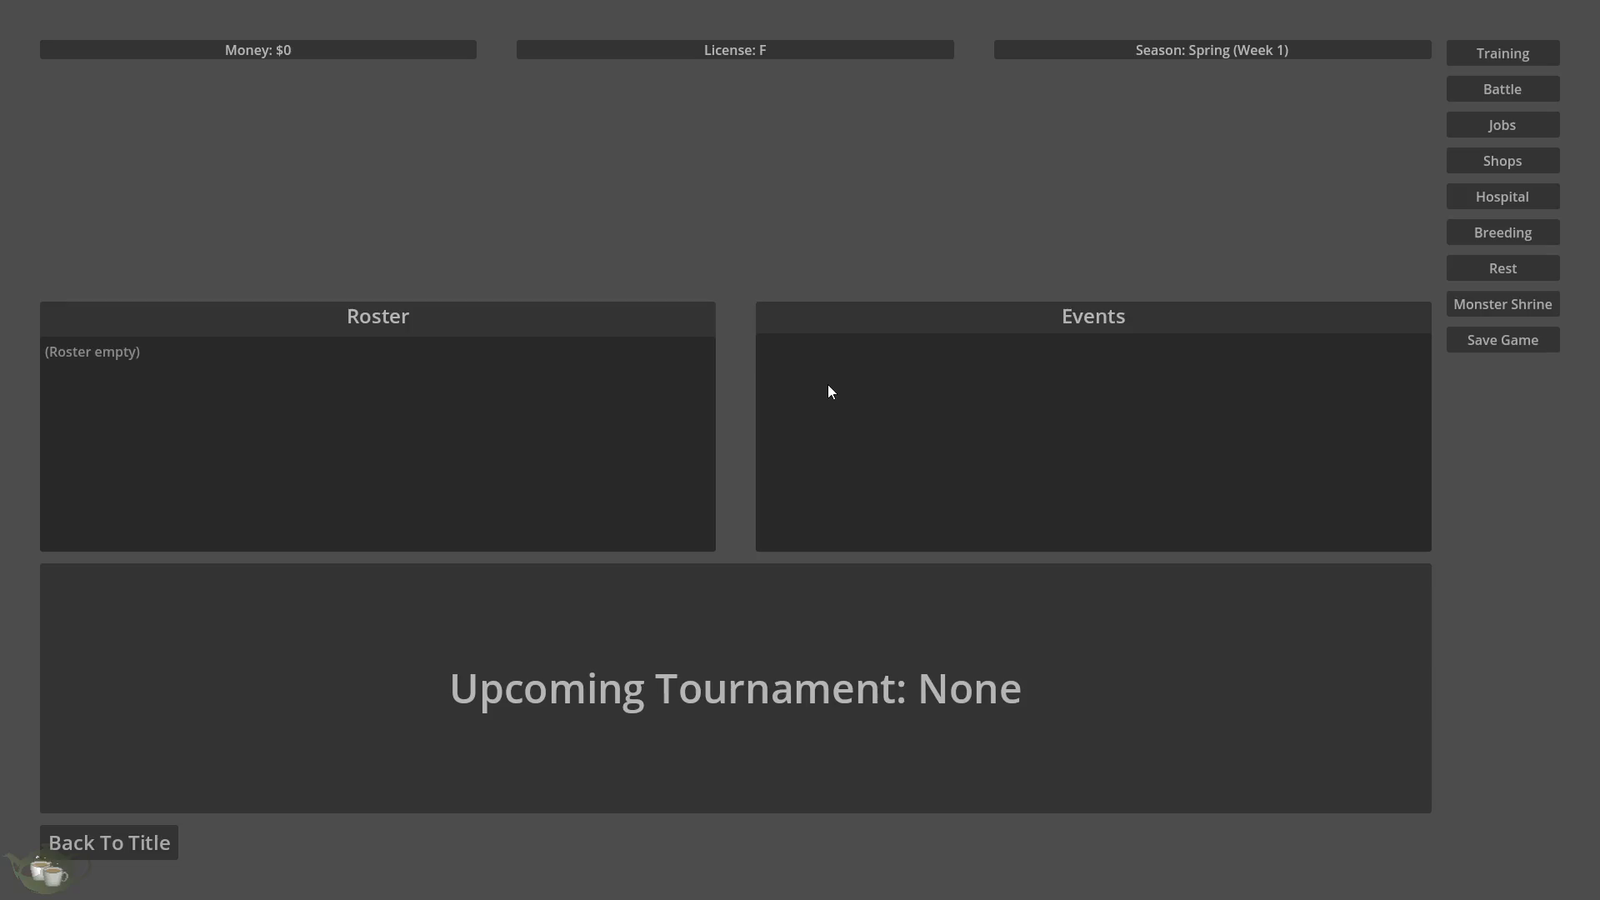
left_click(1492, 123)
left_click(37, 52)
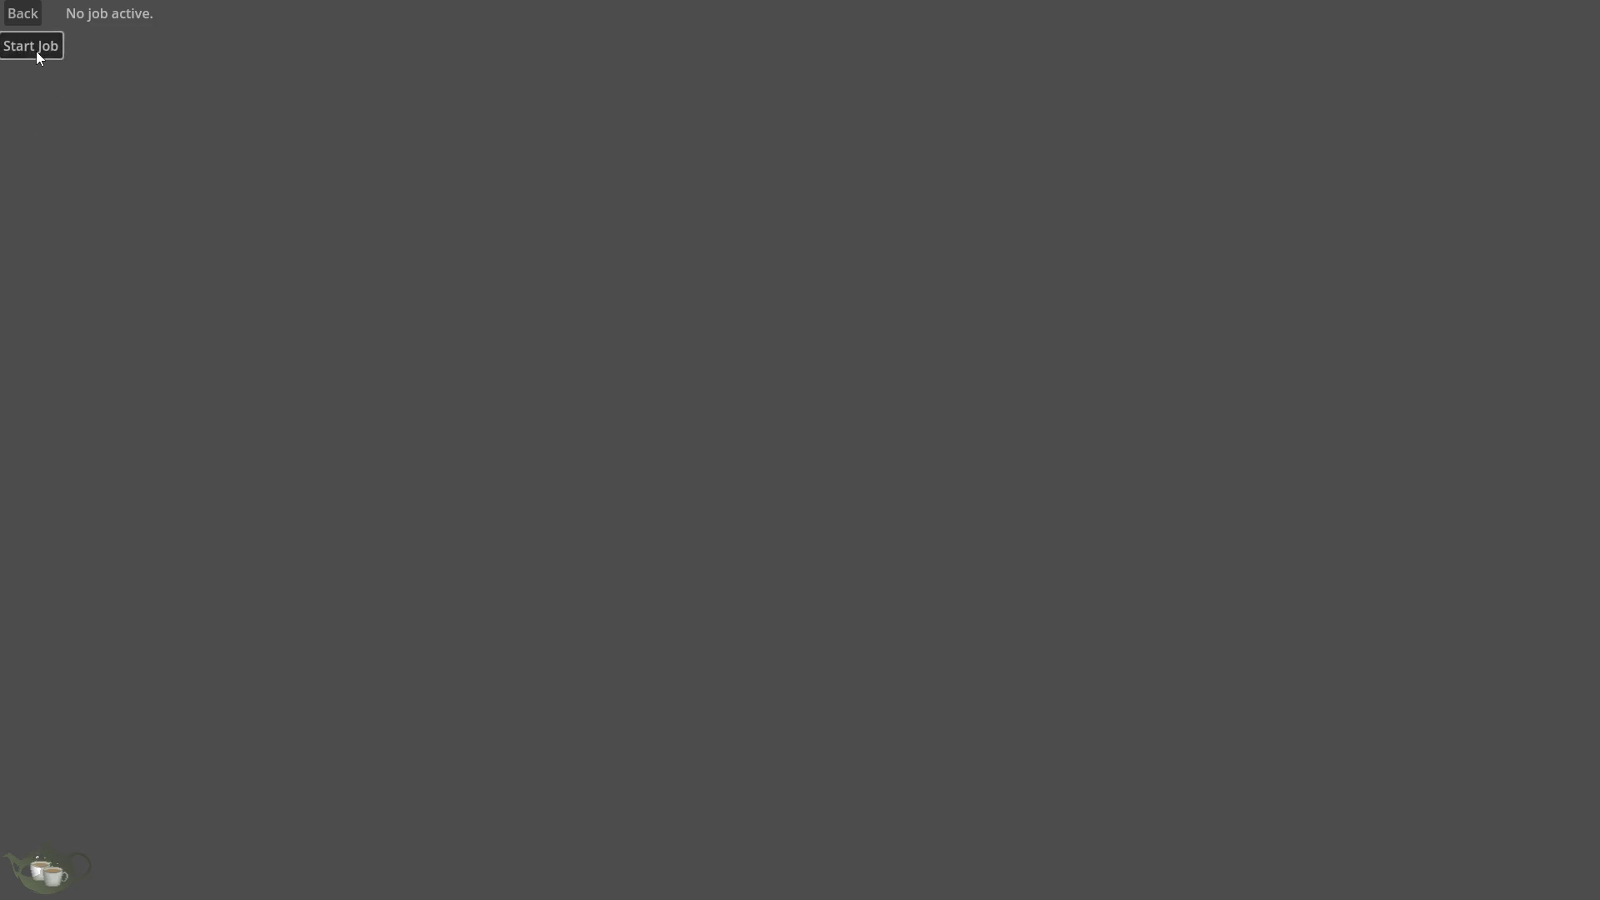
left_click(32, 10)
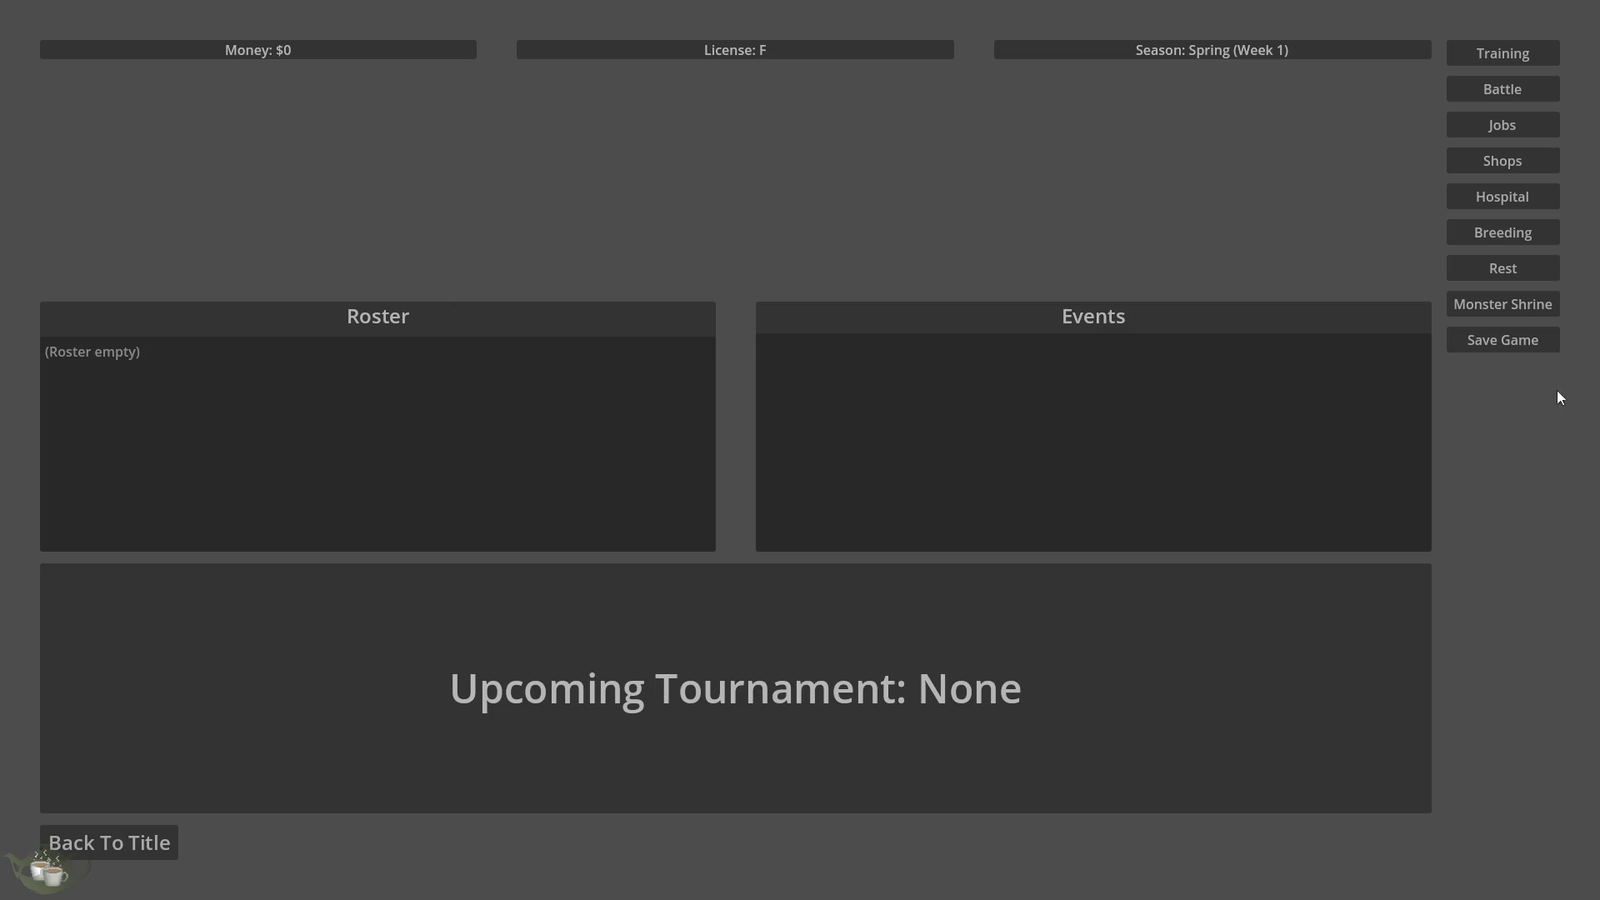
left_click(154, 357)
left_click(956, 383)
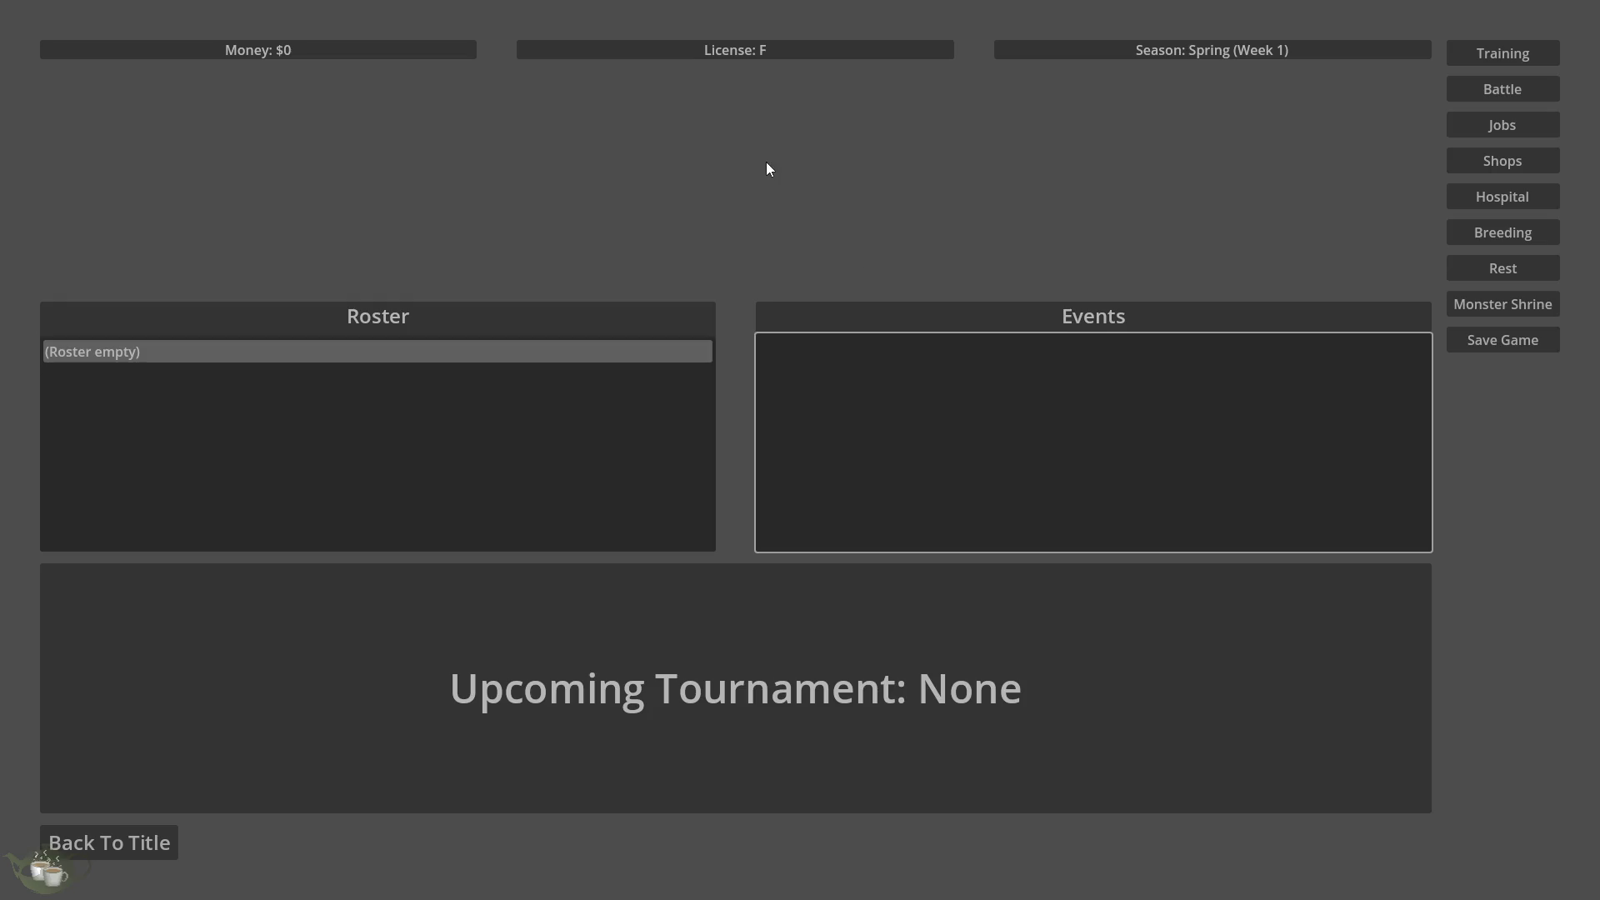
left_click(125, 841)
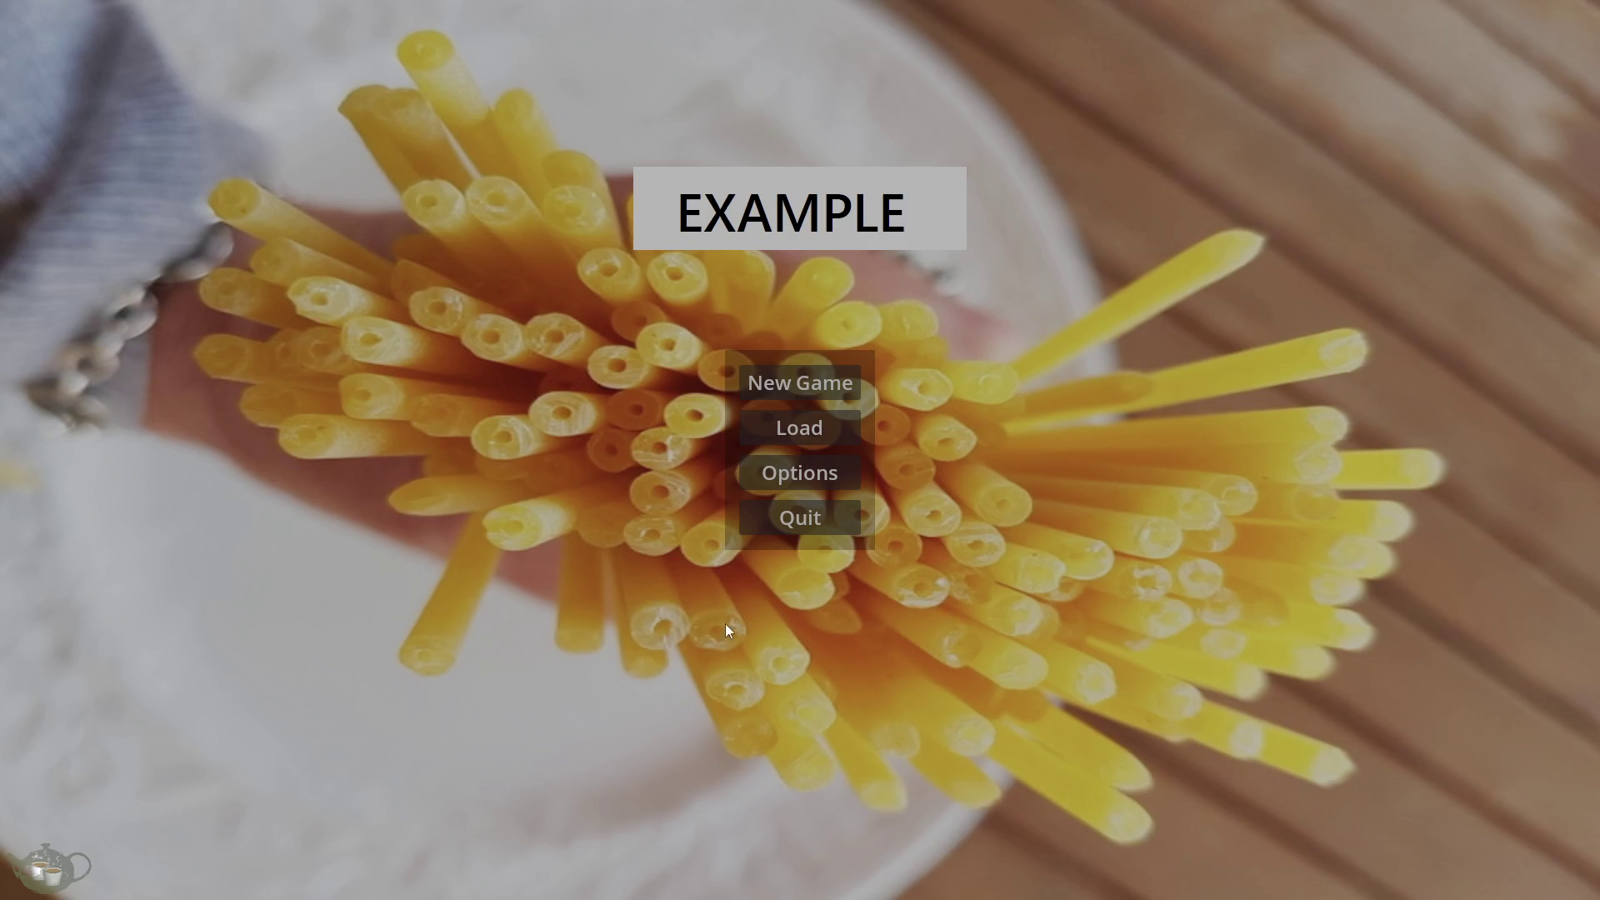
left_click(843, 522)
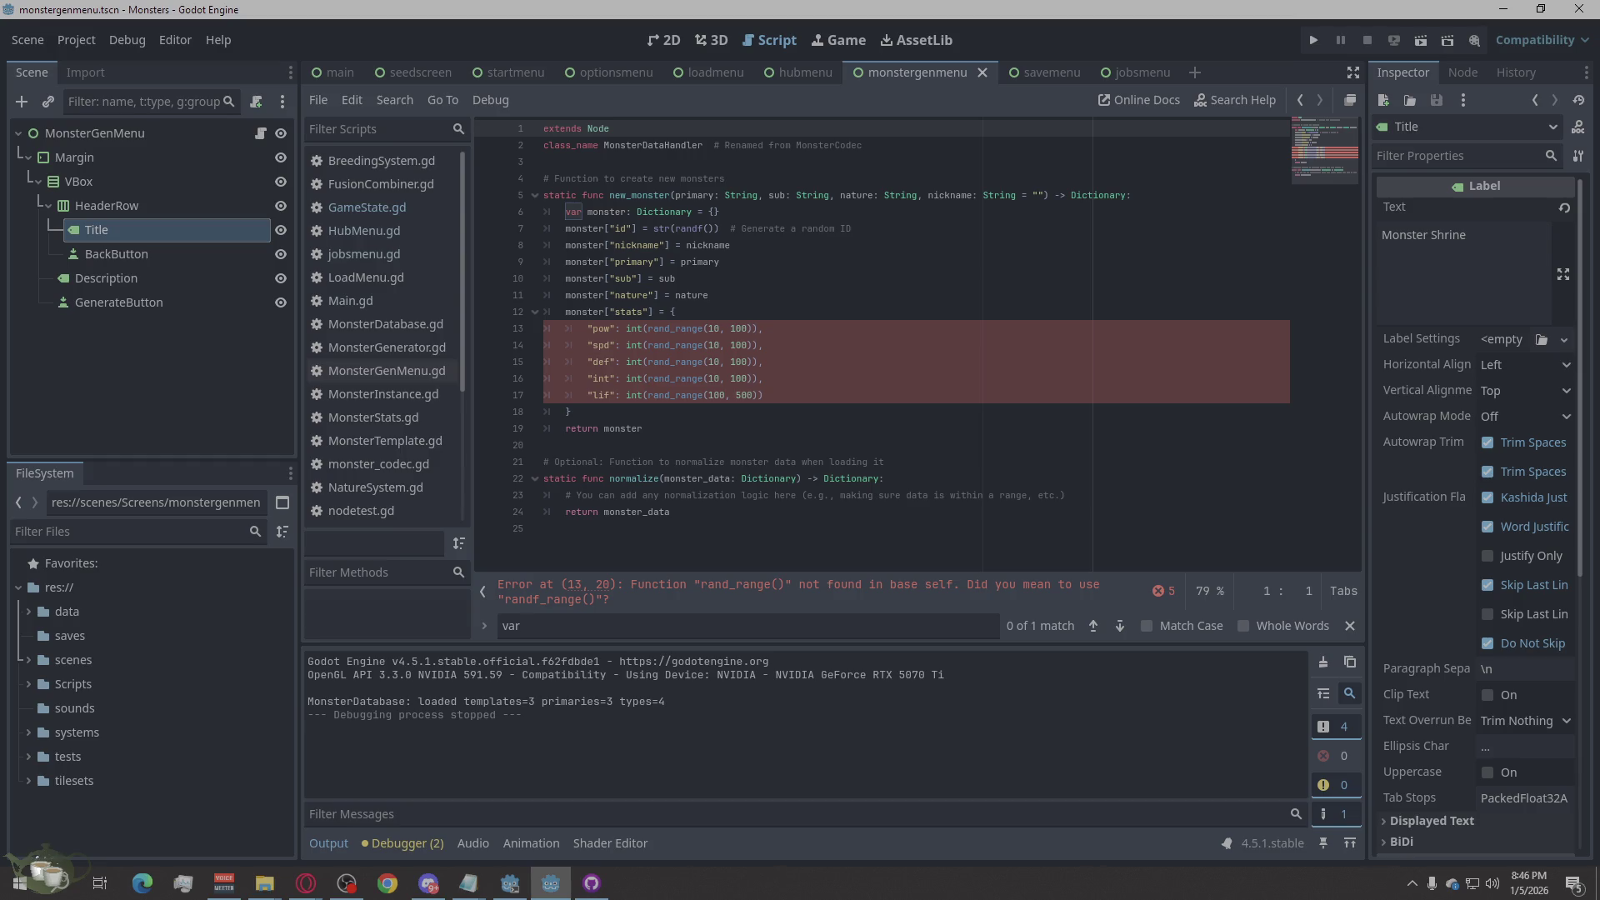
left_click(306, 883)
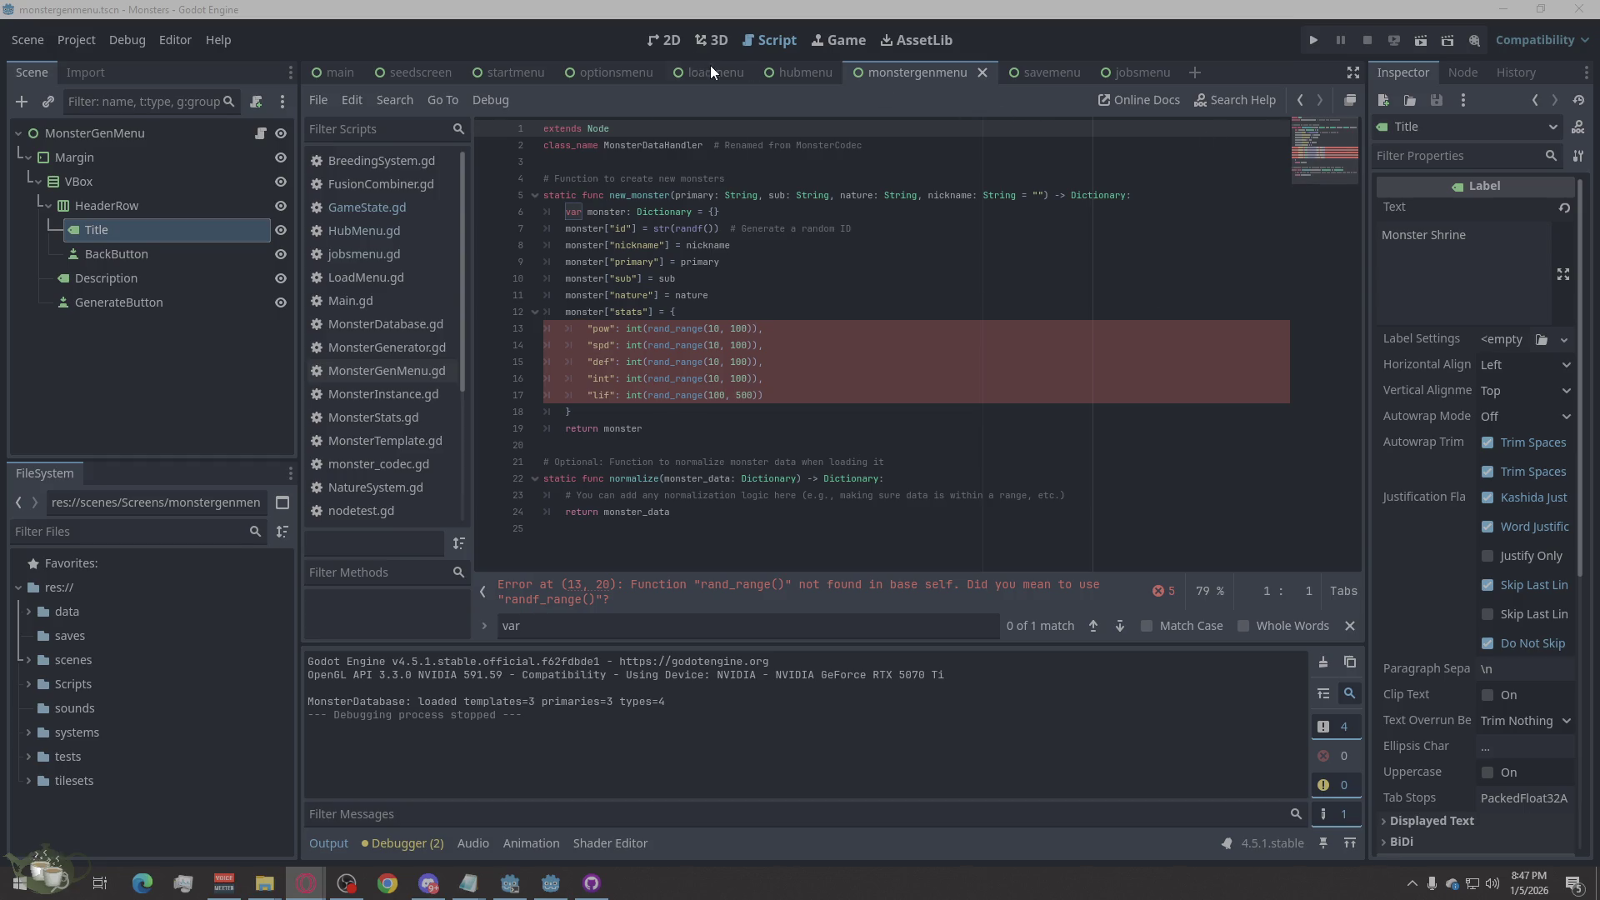
Step: Switch through the savemenu, jobsmenu, monstergenmenu, main and seedscreen scenes, ending on startmenu
left_click(1075, 77)
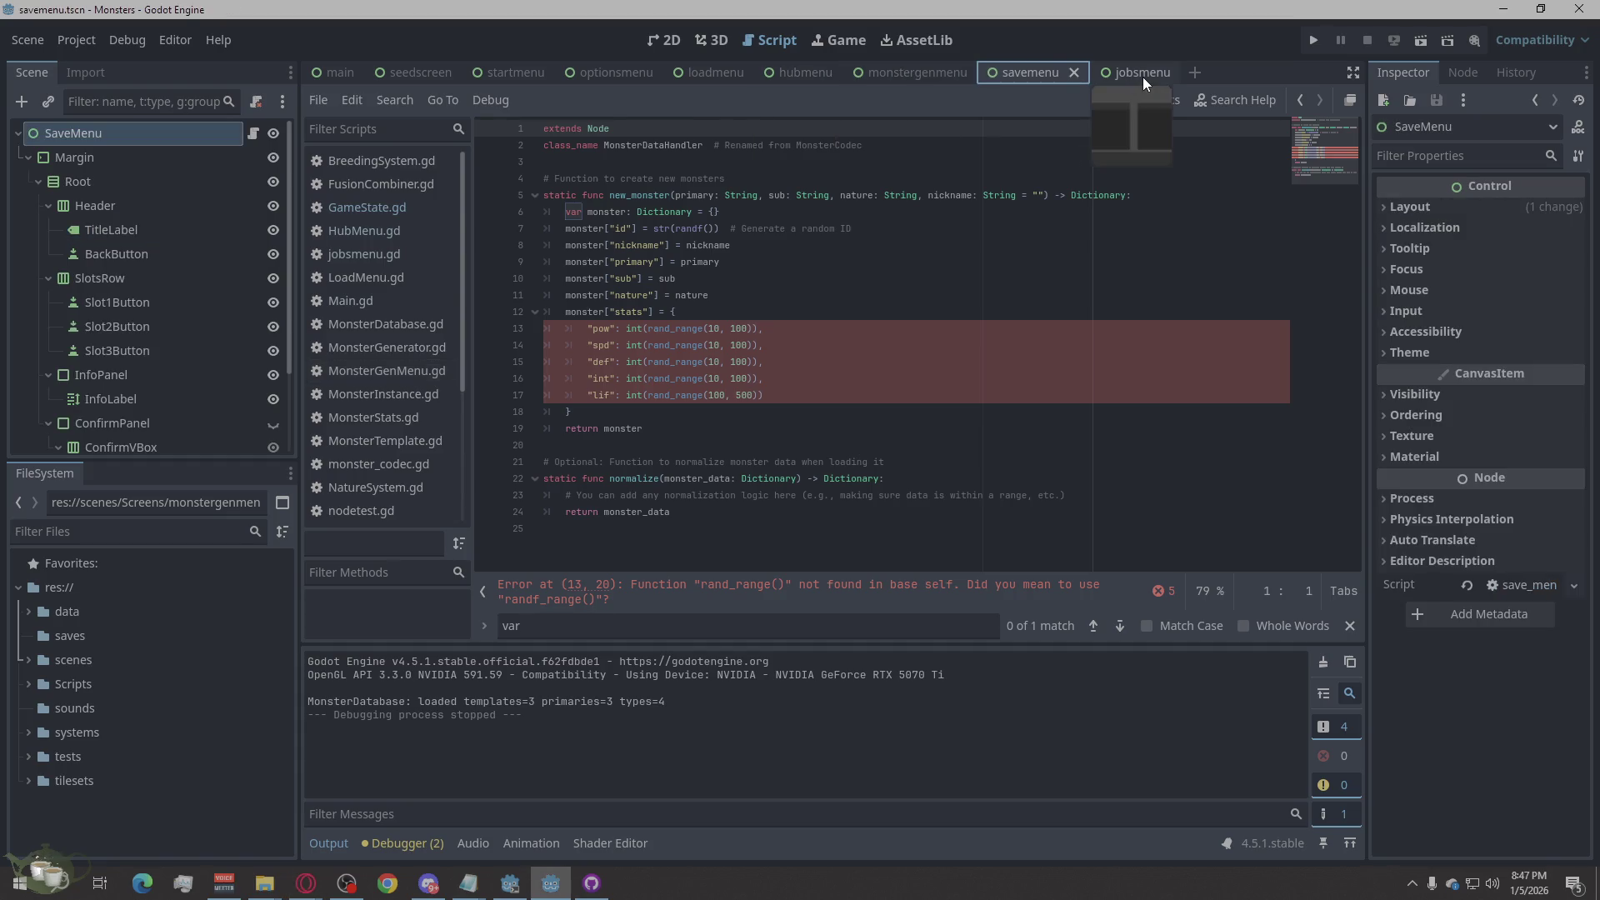
left_click(1142, 77)
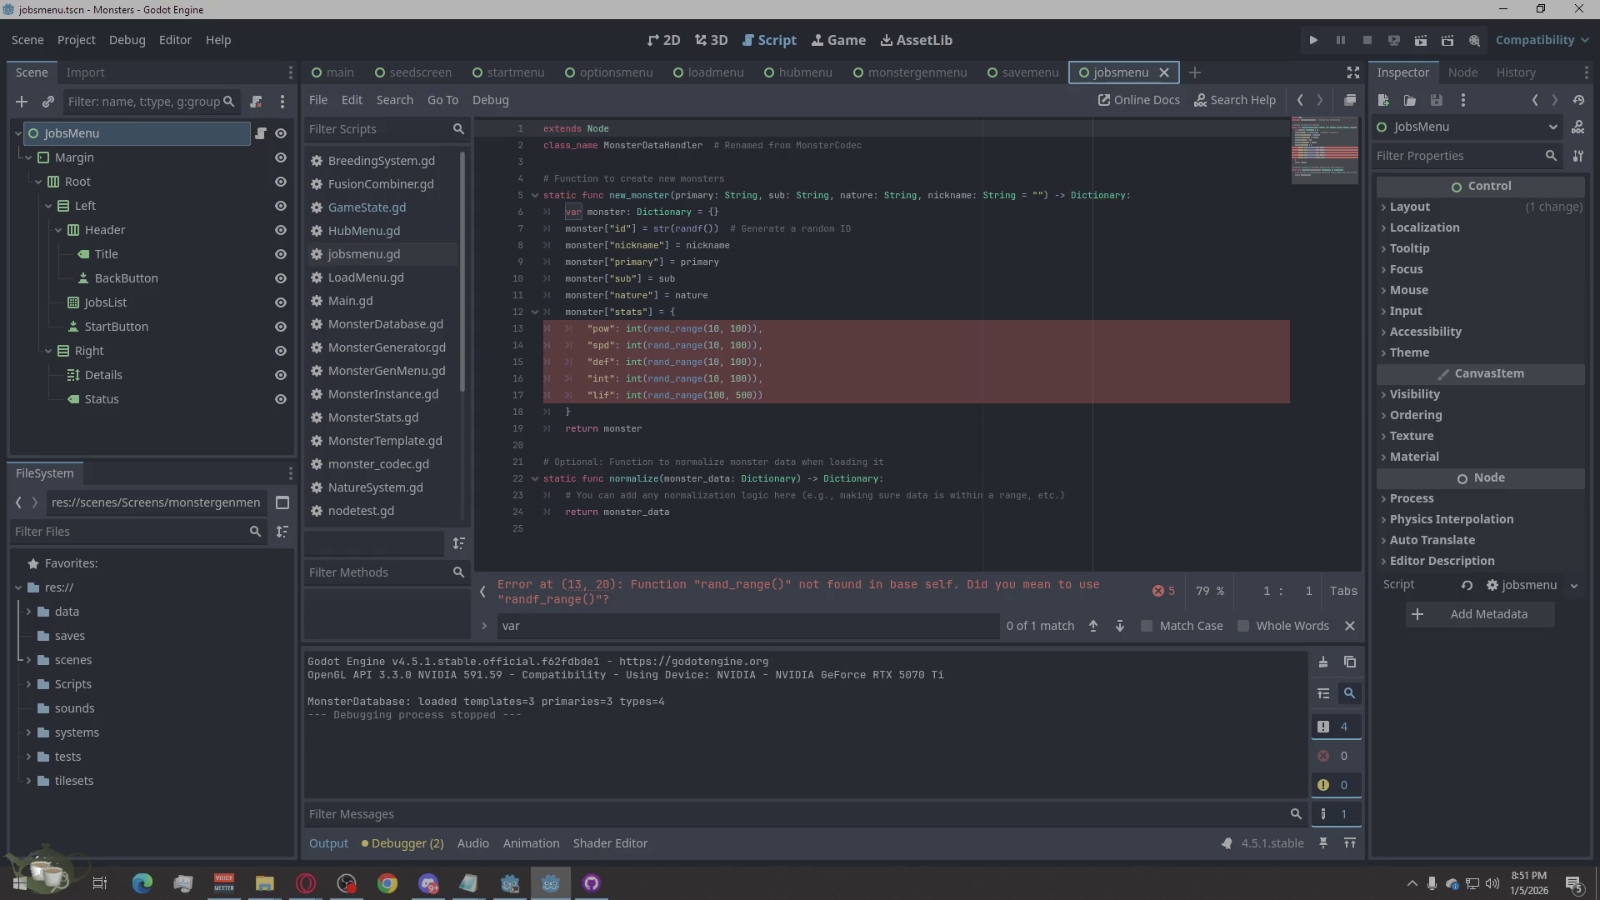
left_click(1027, 72)
left_click(892, 70)
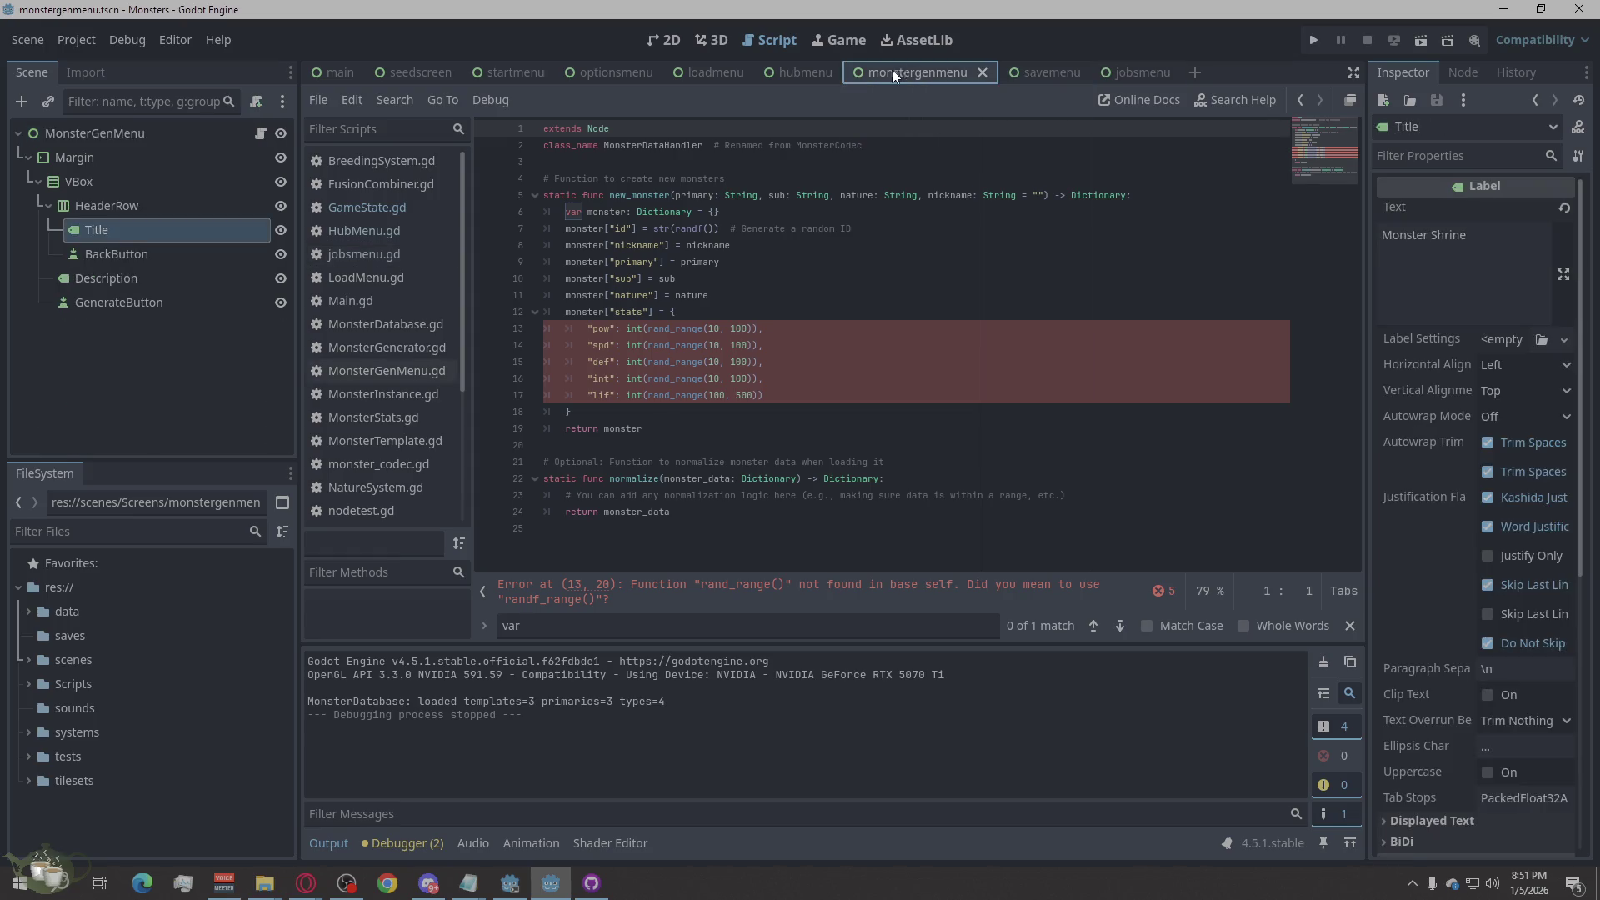
left_click(348, 74)
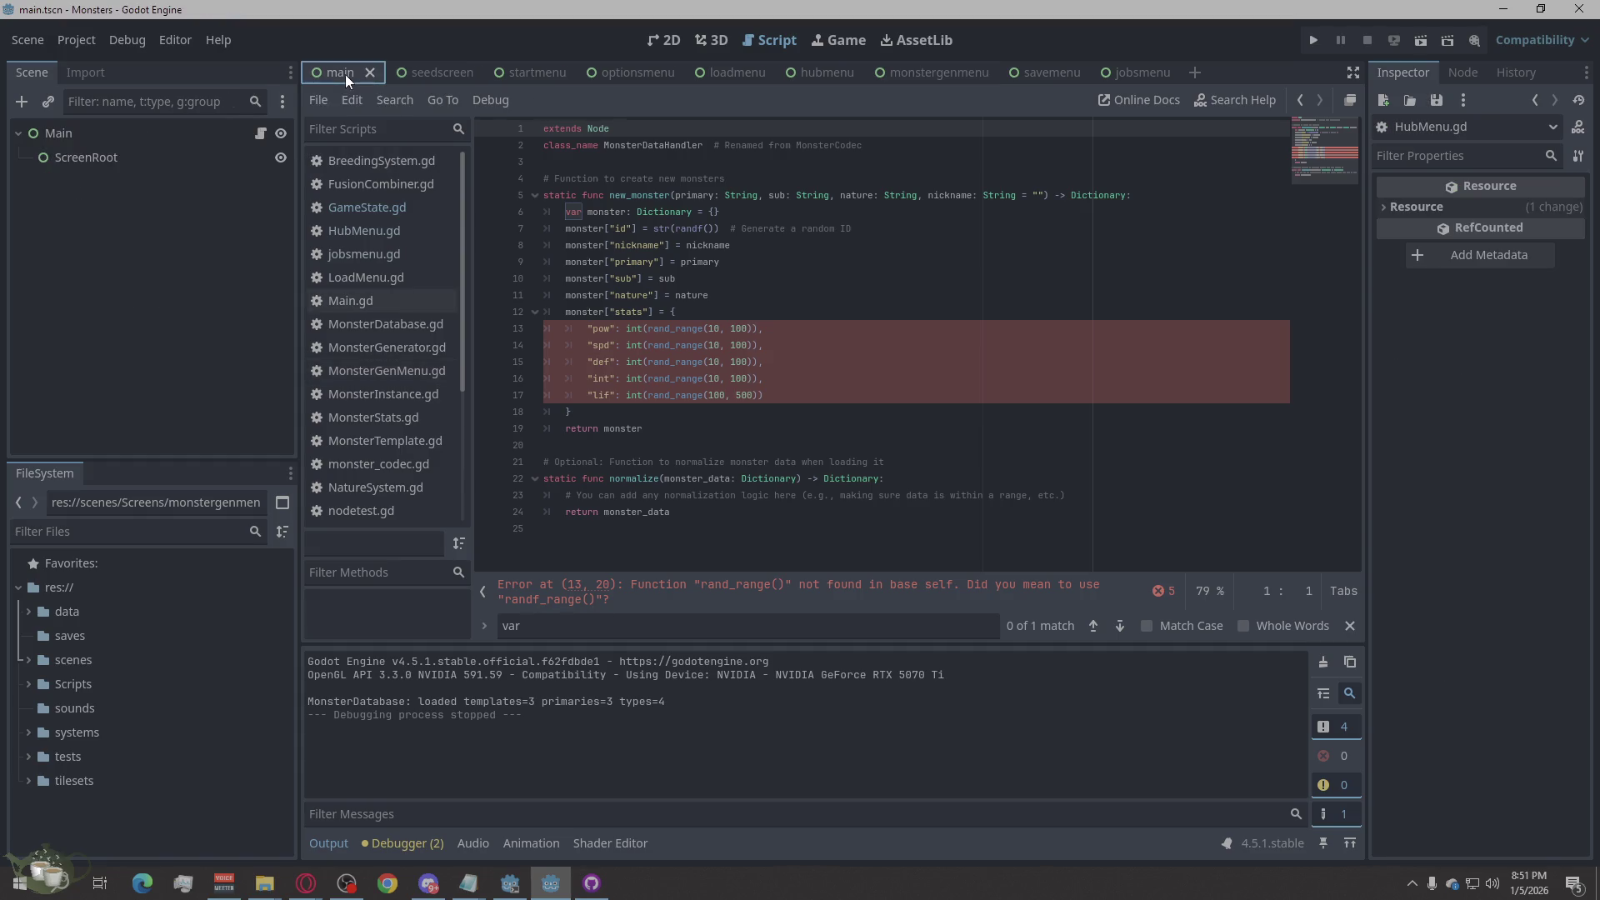
left_click(442, 72)
left_click(522, 73)
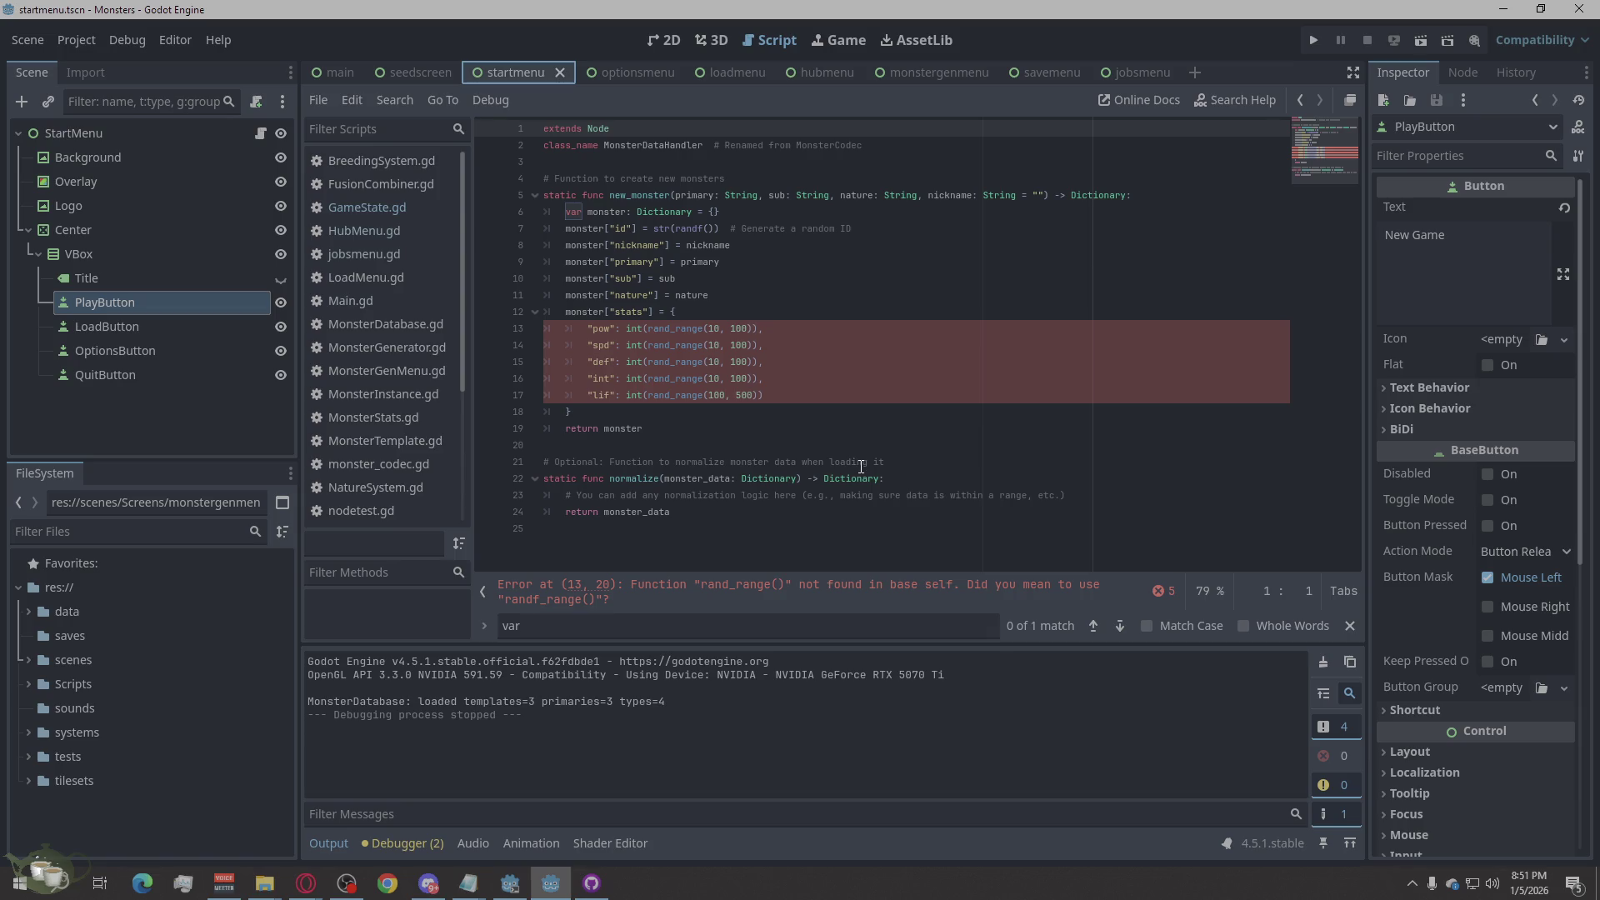
Step: Run the game, start a new game, and confirm Jobs shows no active job before returning to title
left_click(1314, 42)
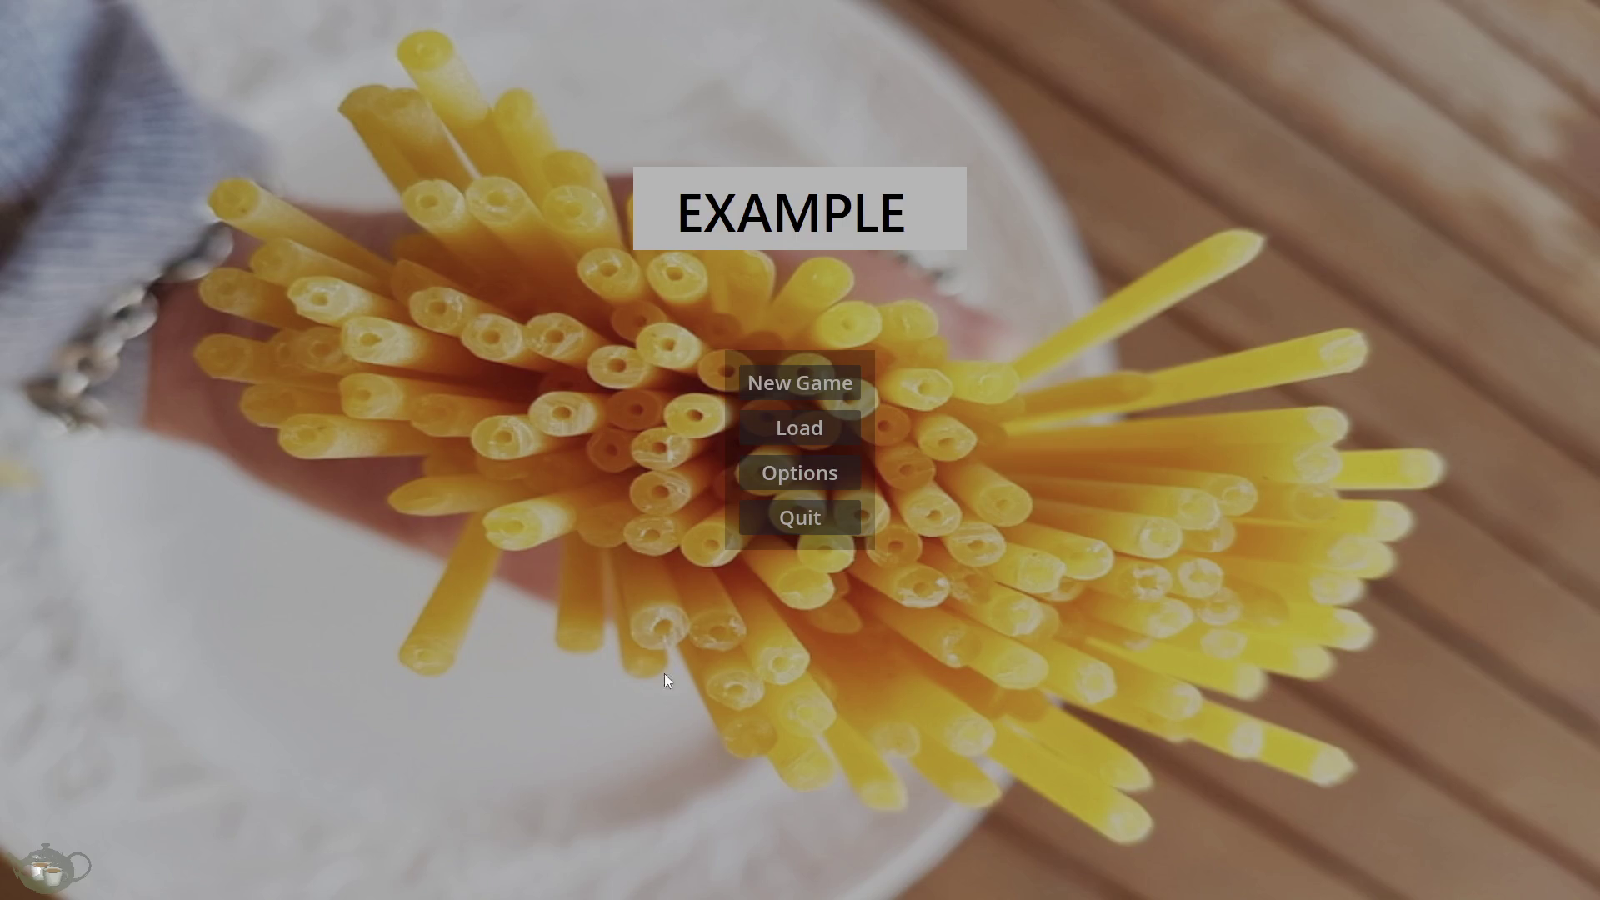
left_click(771, 387)
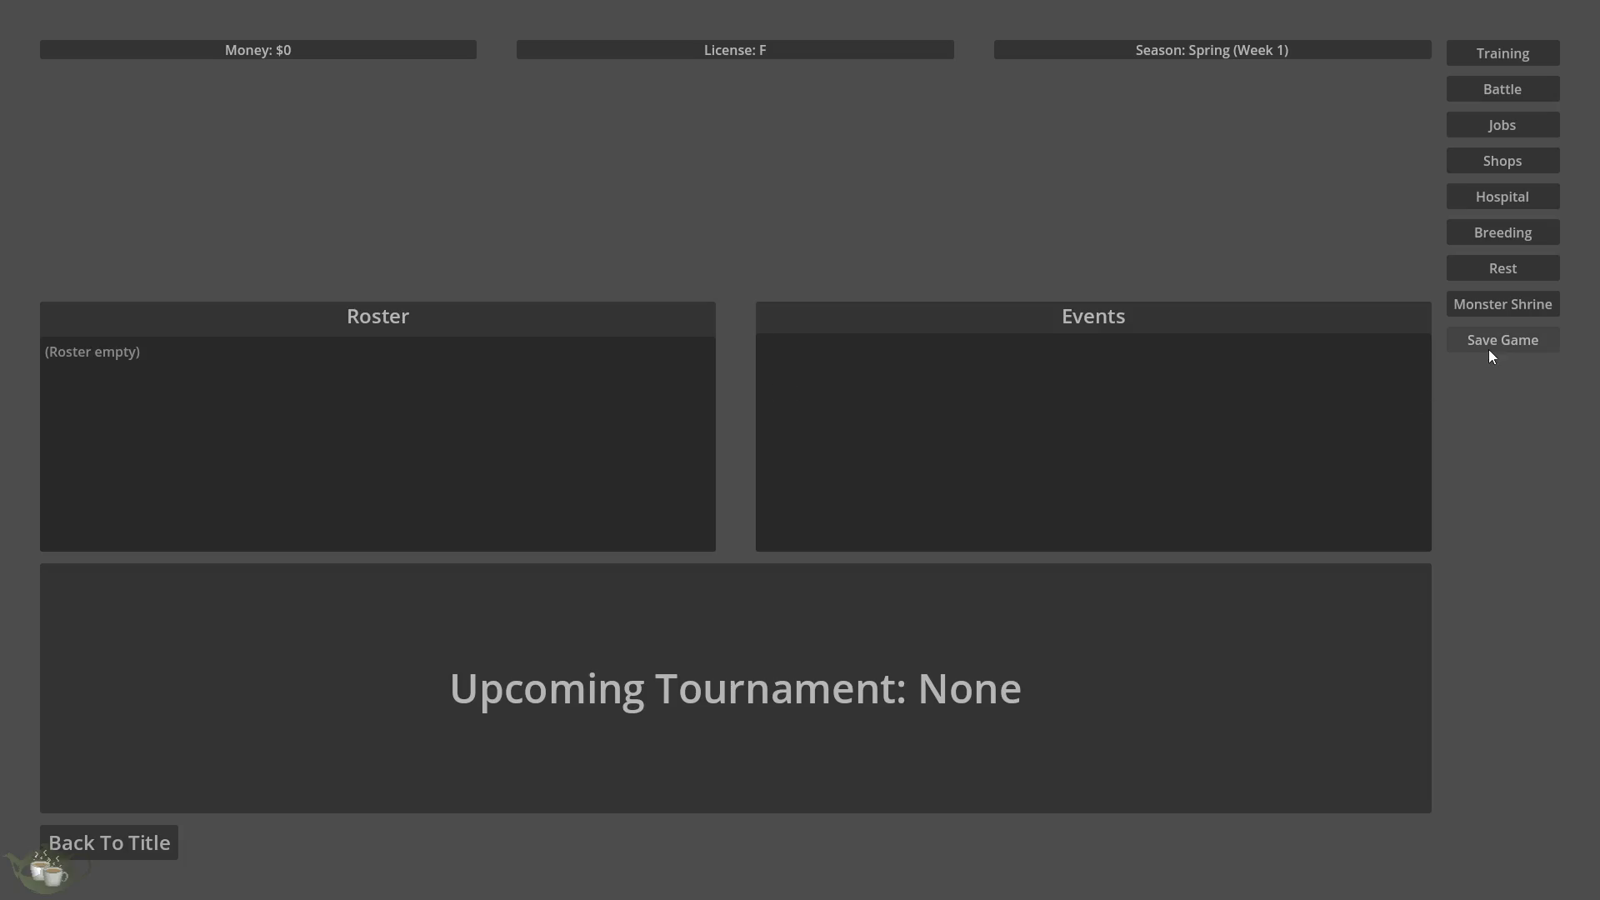
left_click(1469, 132)
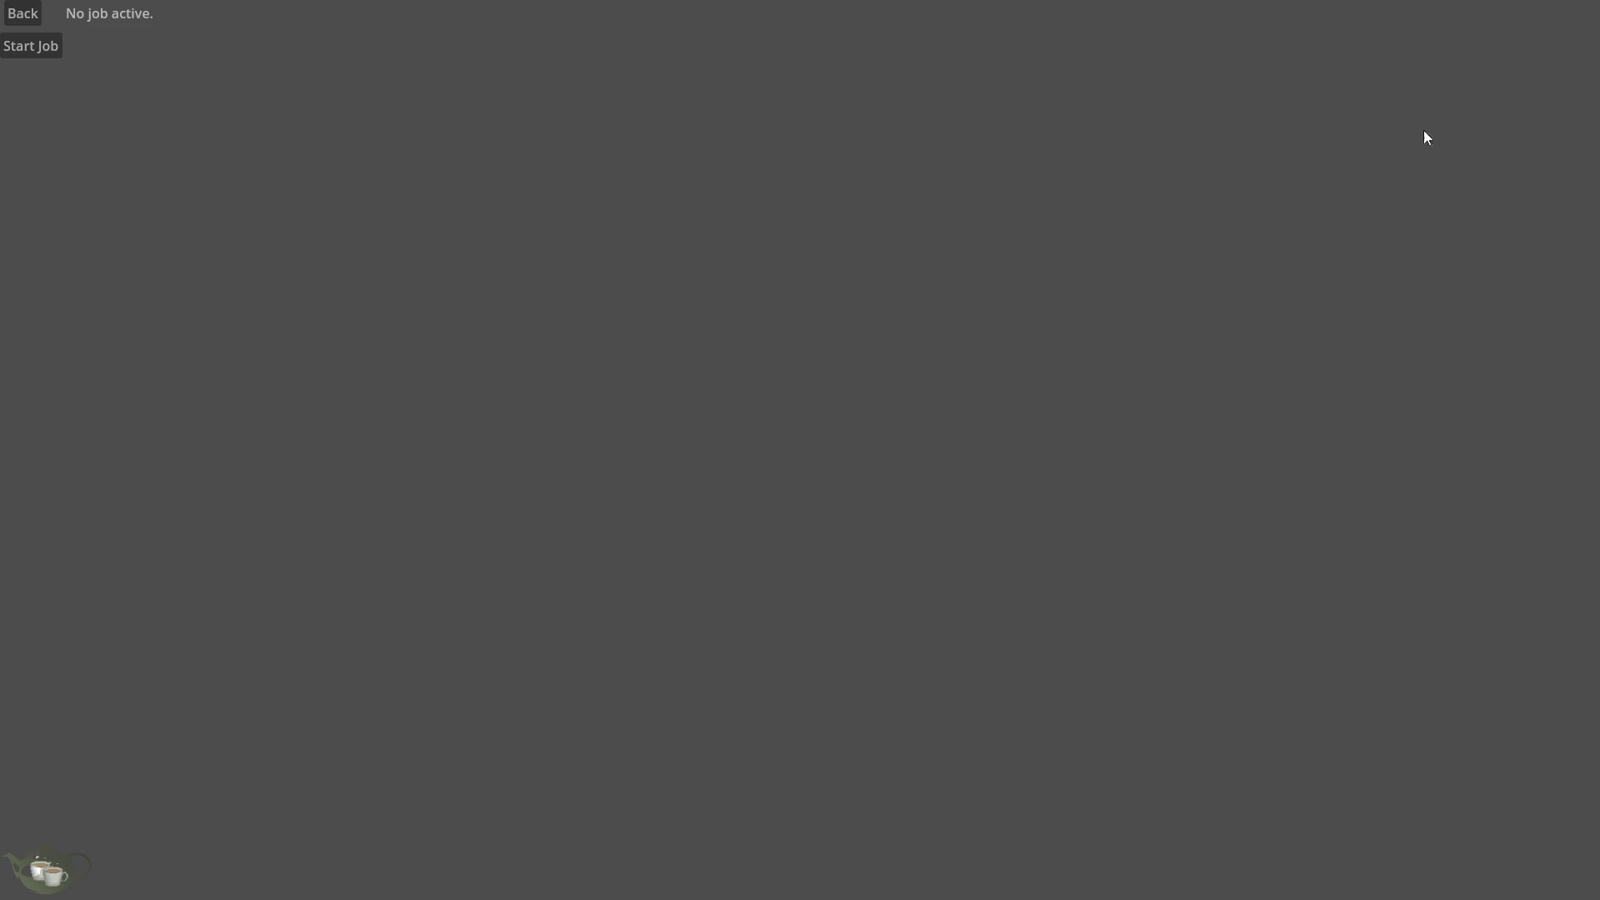
left_click(25, 14)
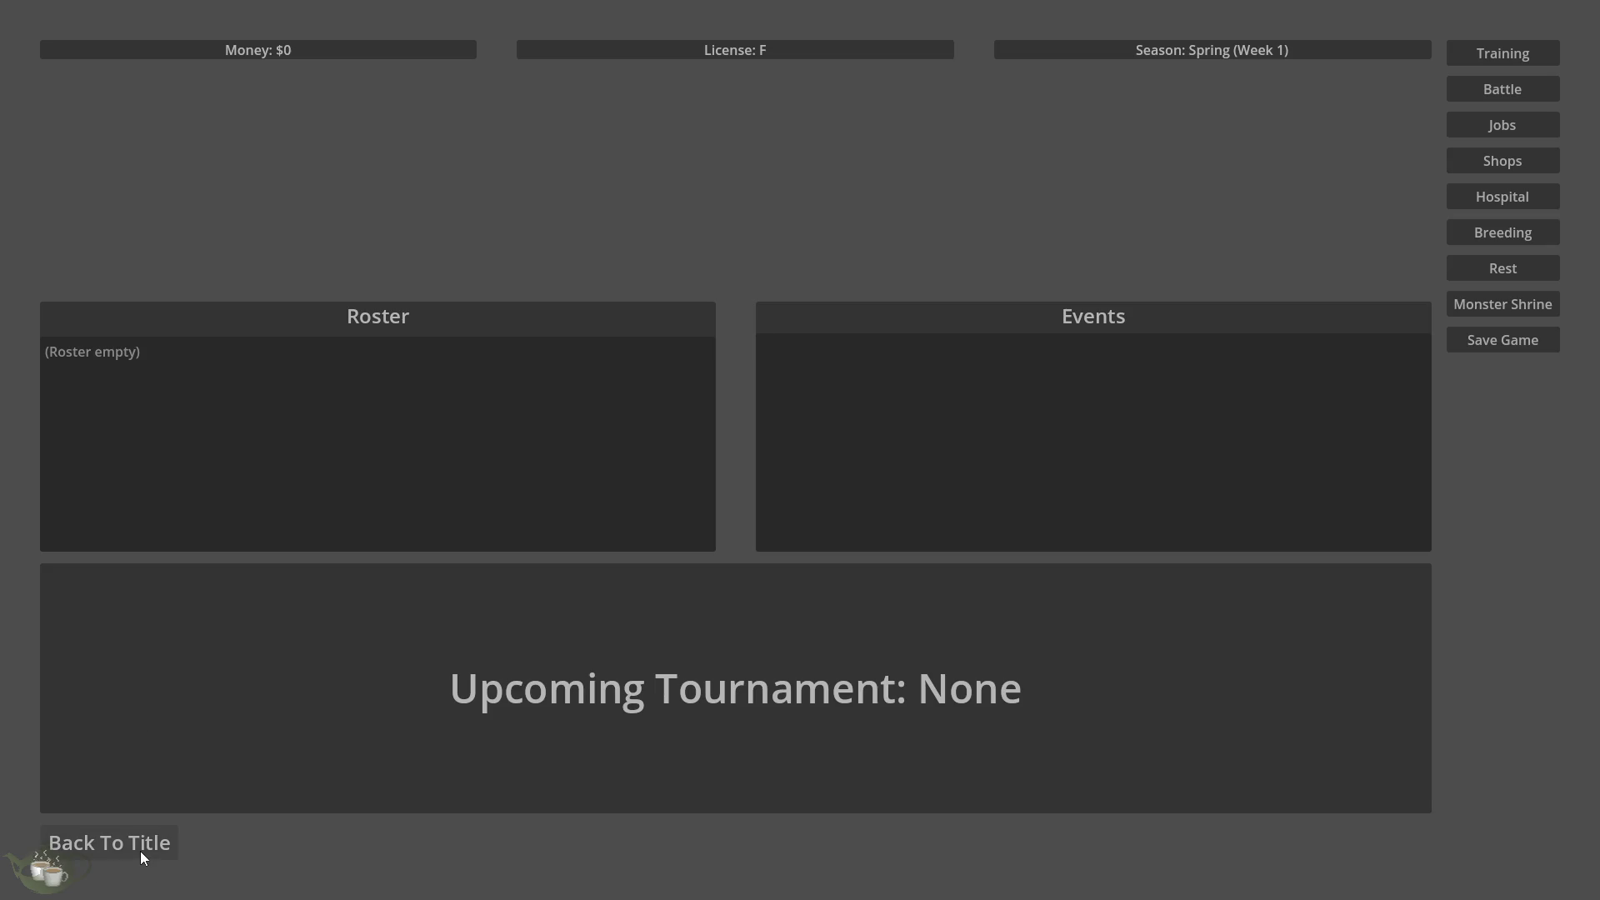
left_click(140, 852)
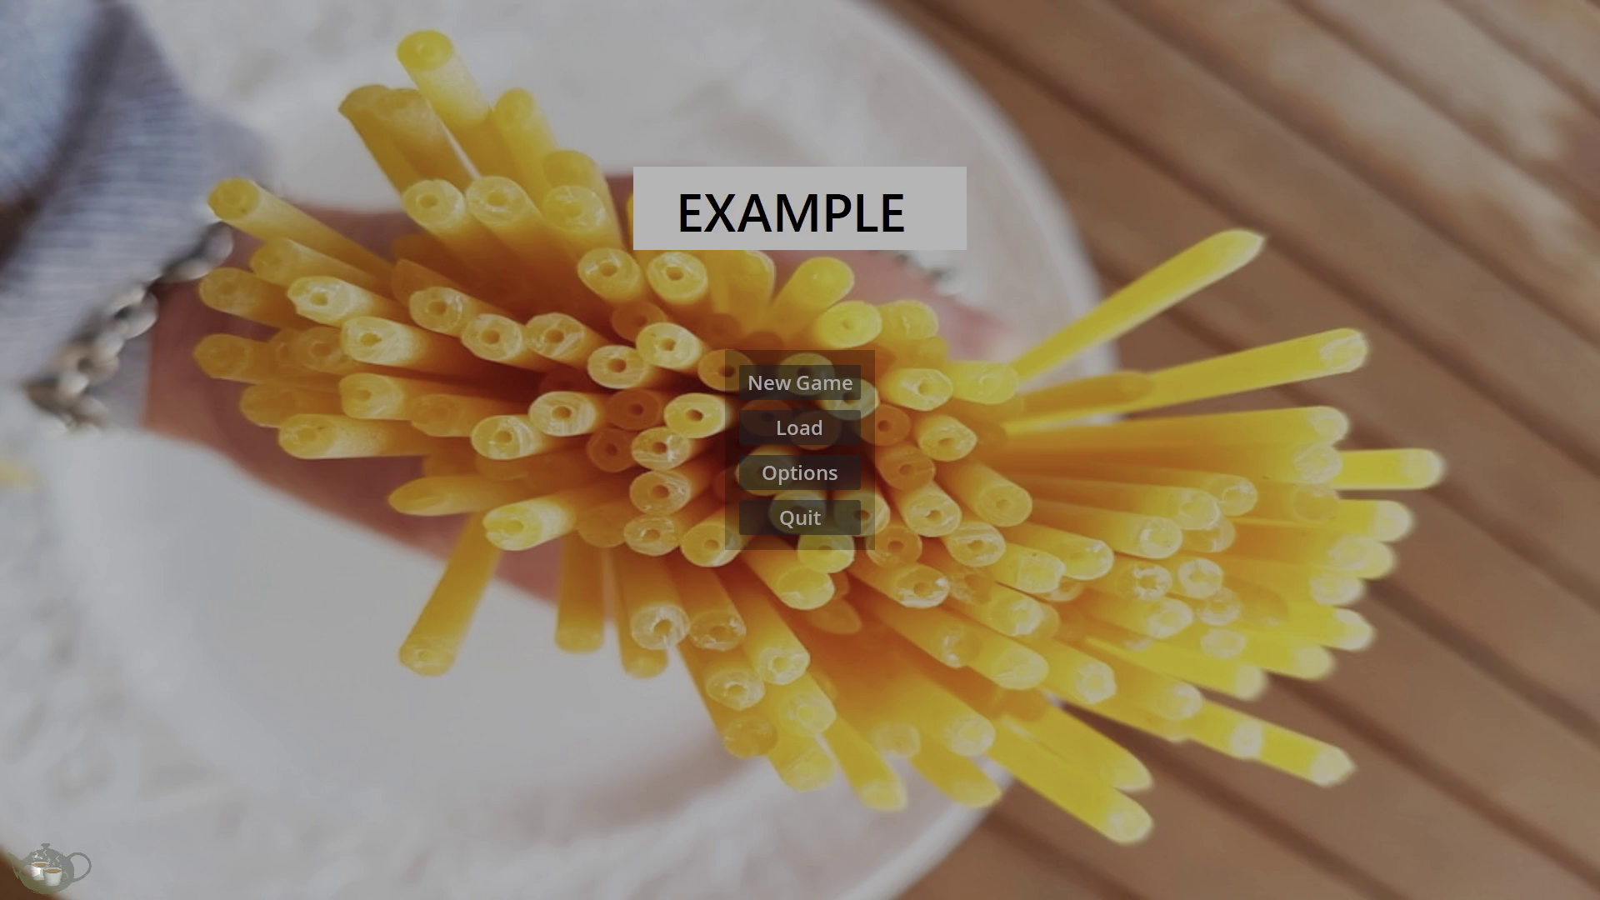
Step: Check the TODO and game-list notes, then close the running game to return to the editor
key("alt+Tab")
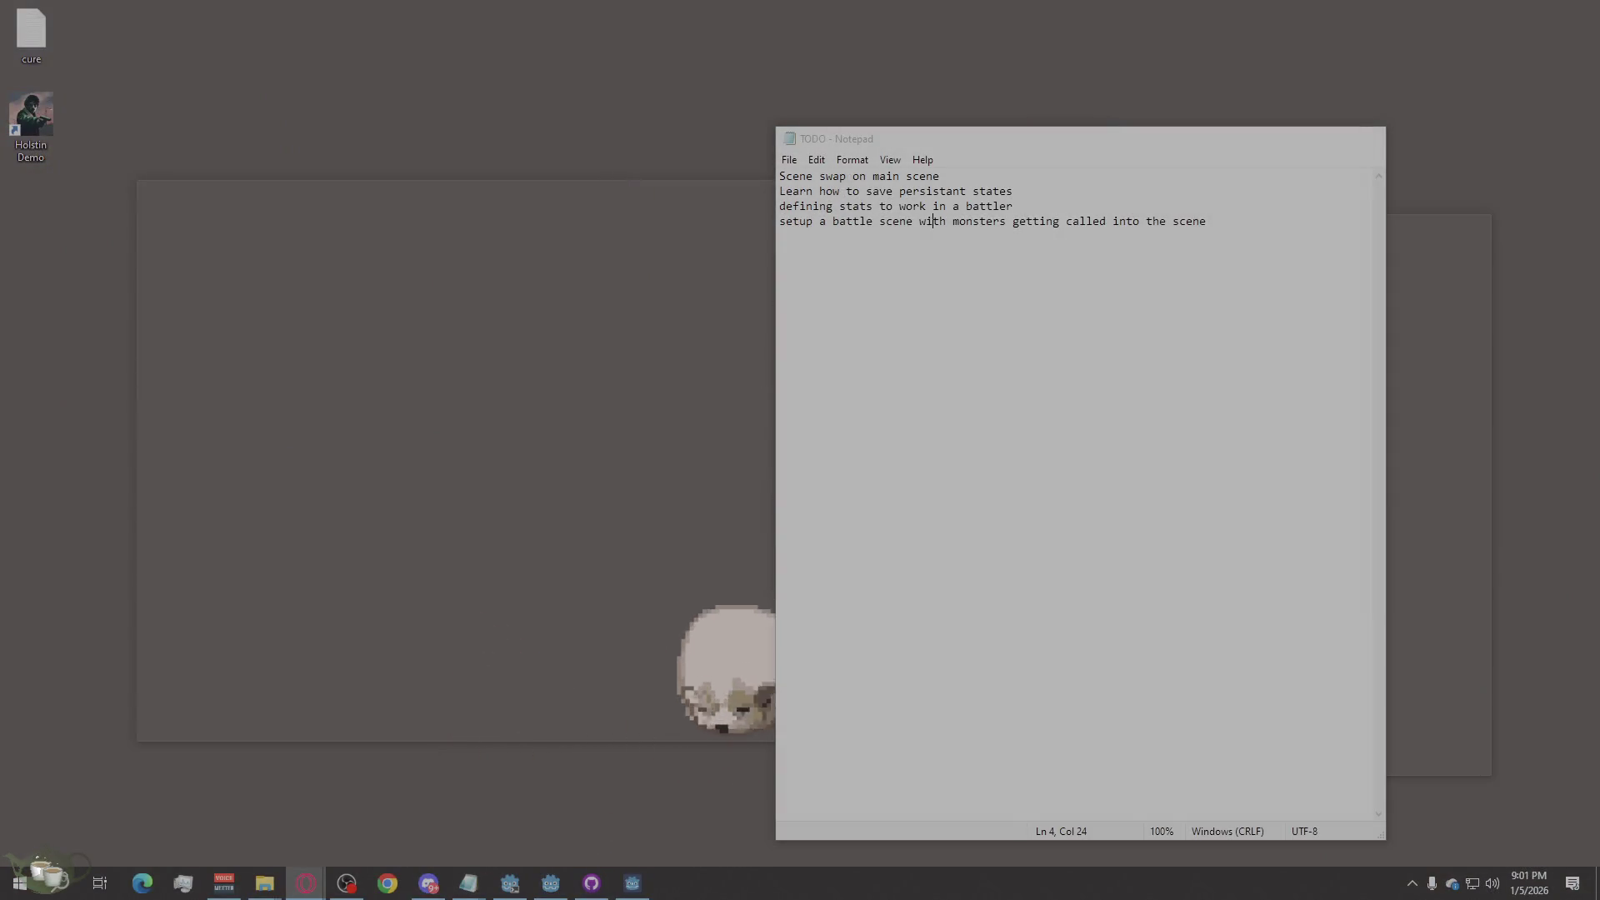
key("alt+Tab")
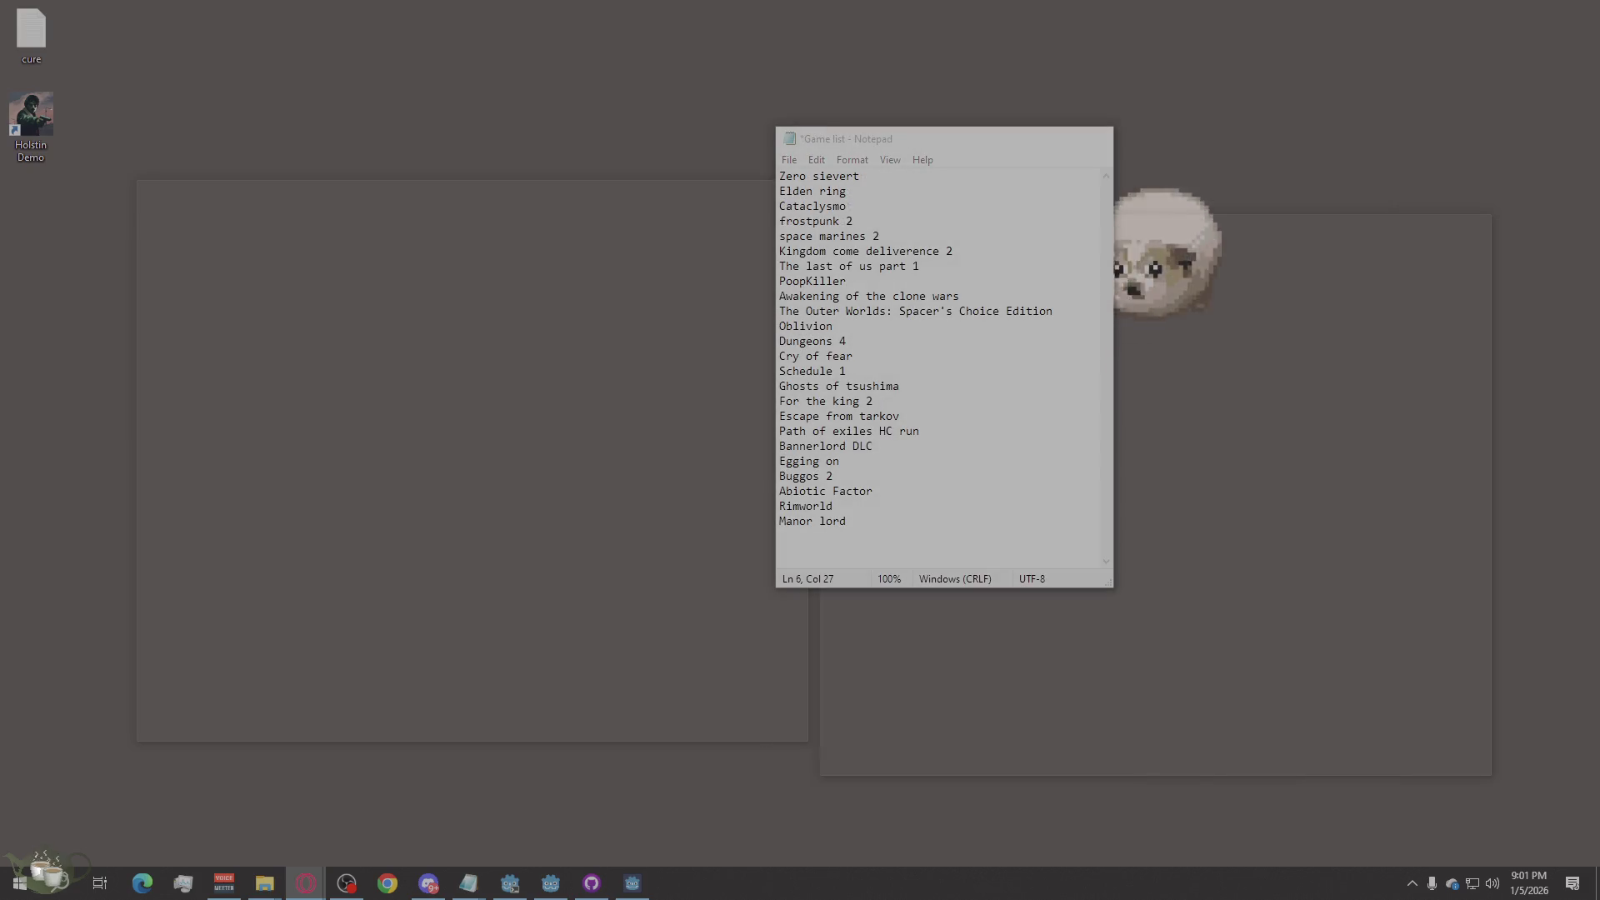
key("alt+Tab")
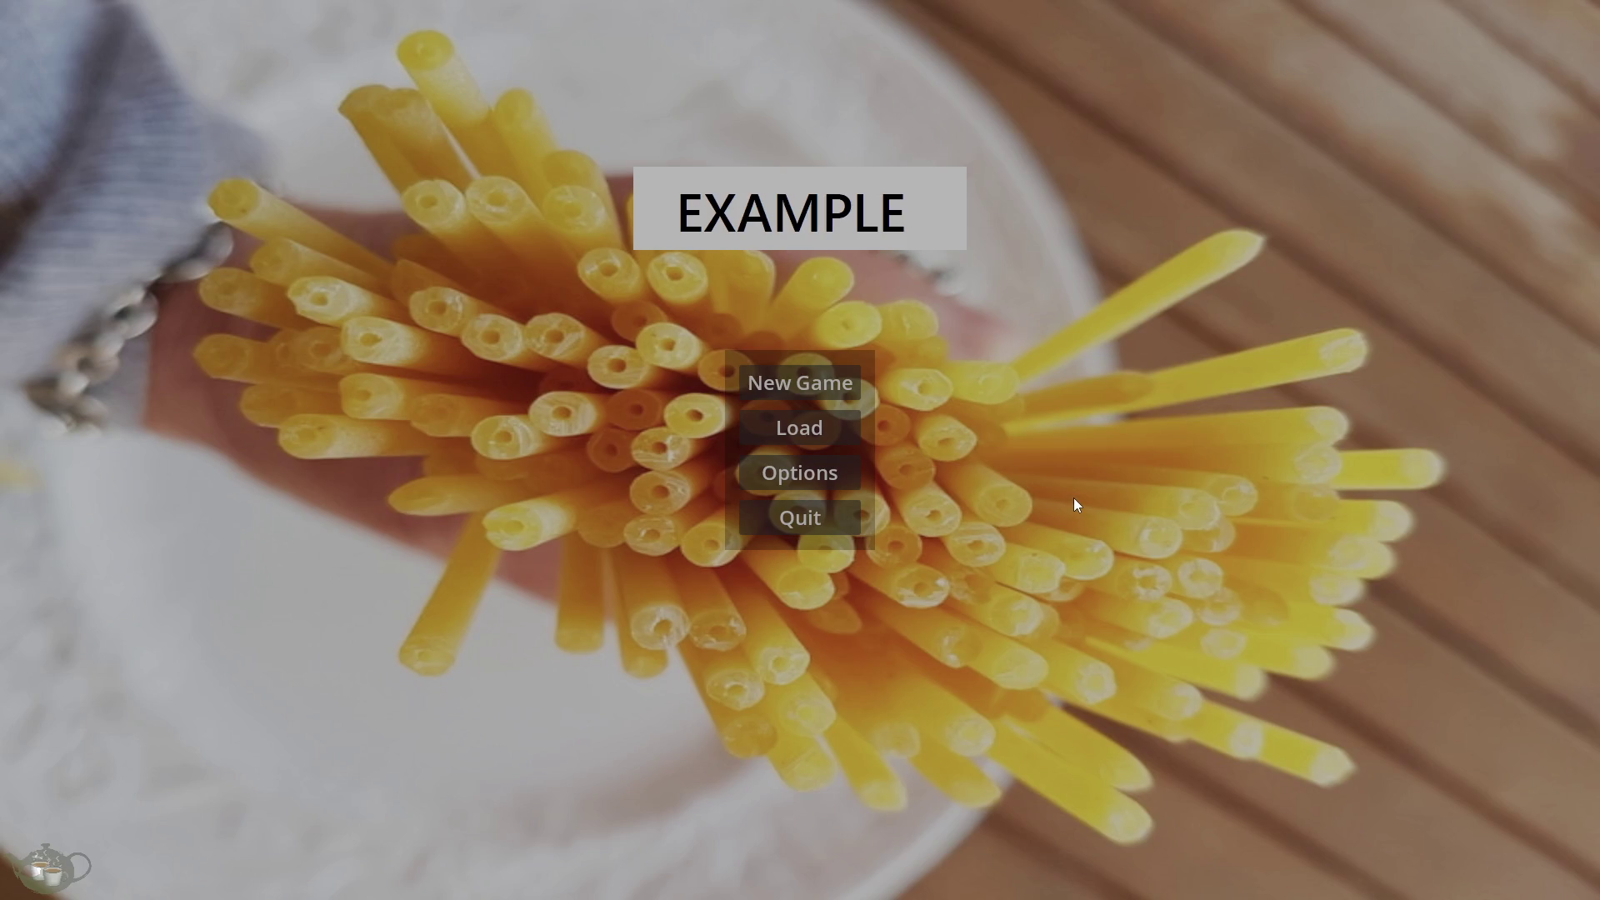
left_click(773, 525)
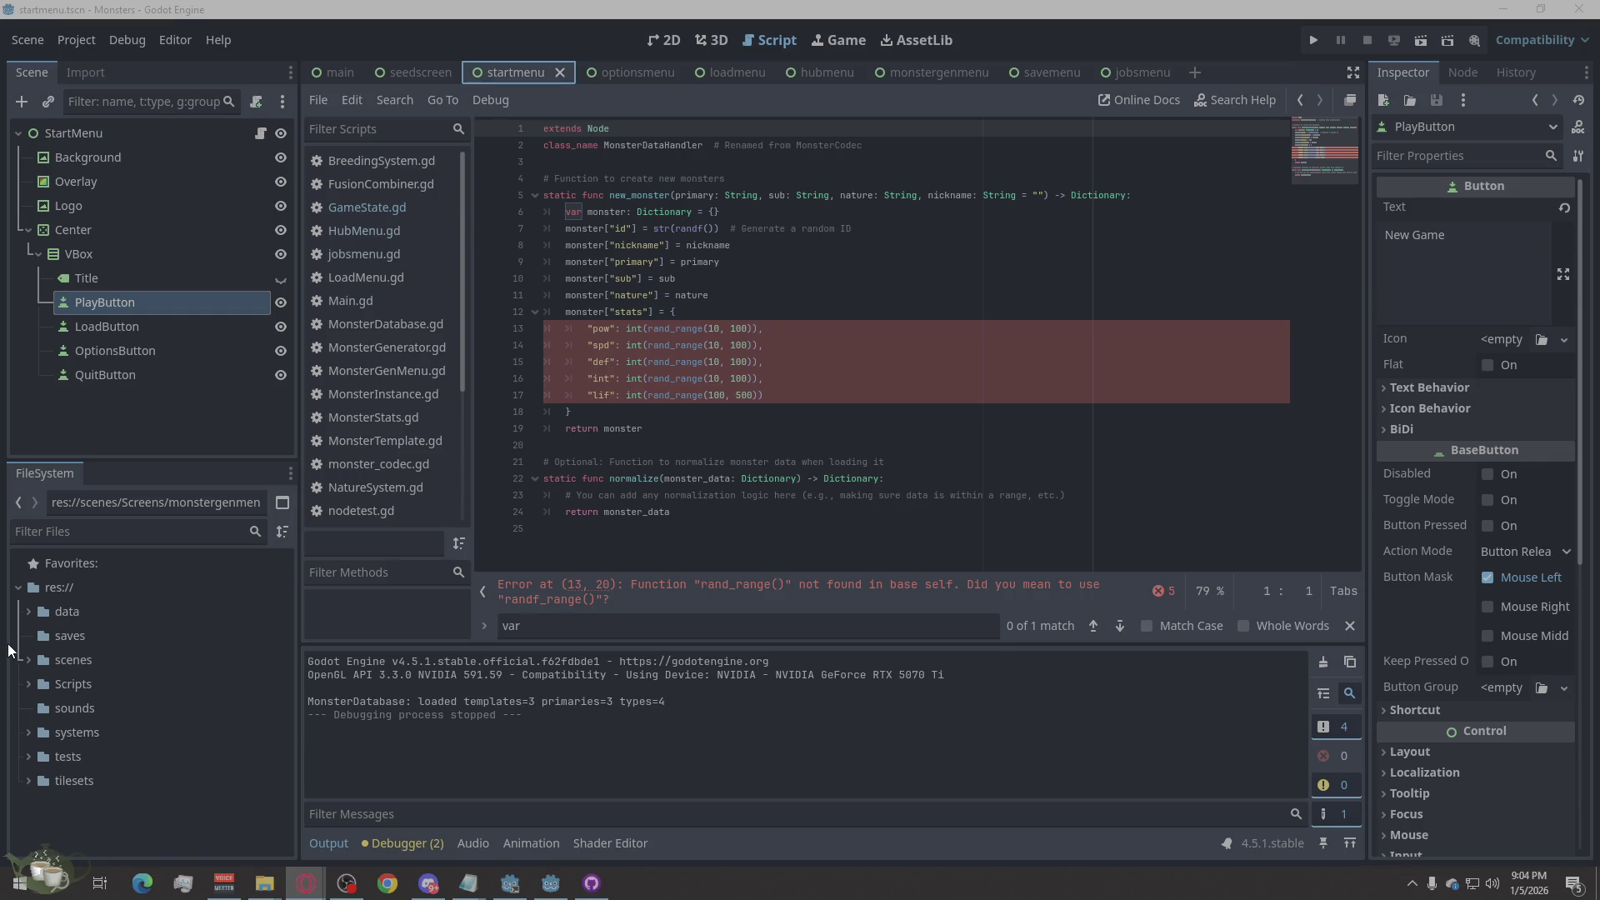
Step: Delete Bucatini-1.jpg from the Scripts/Screens folder in the FileSystem dock
left_click(30, 682)
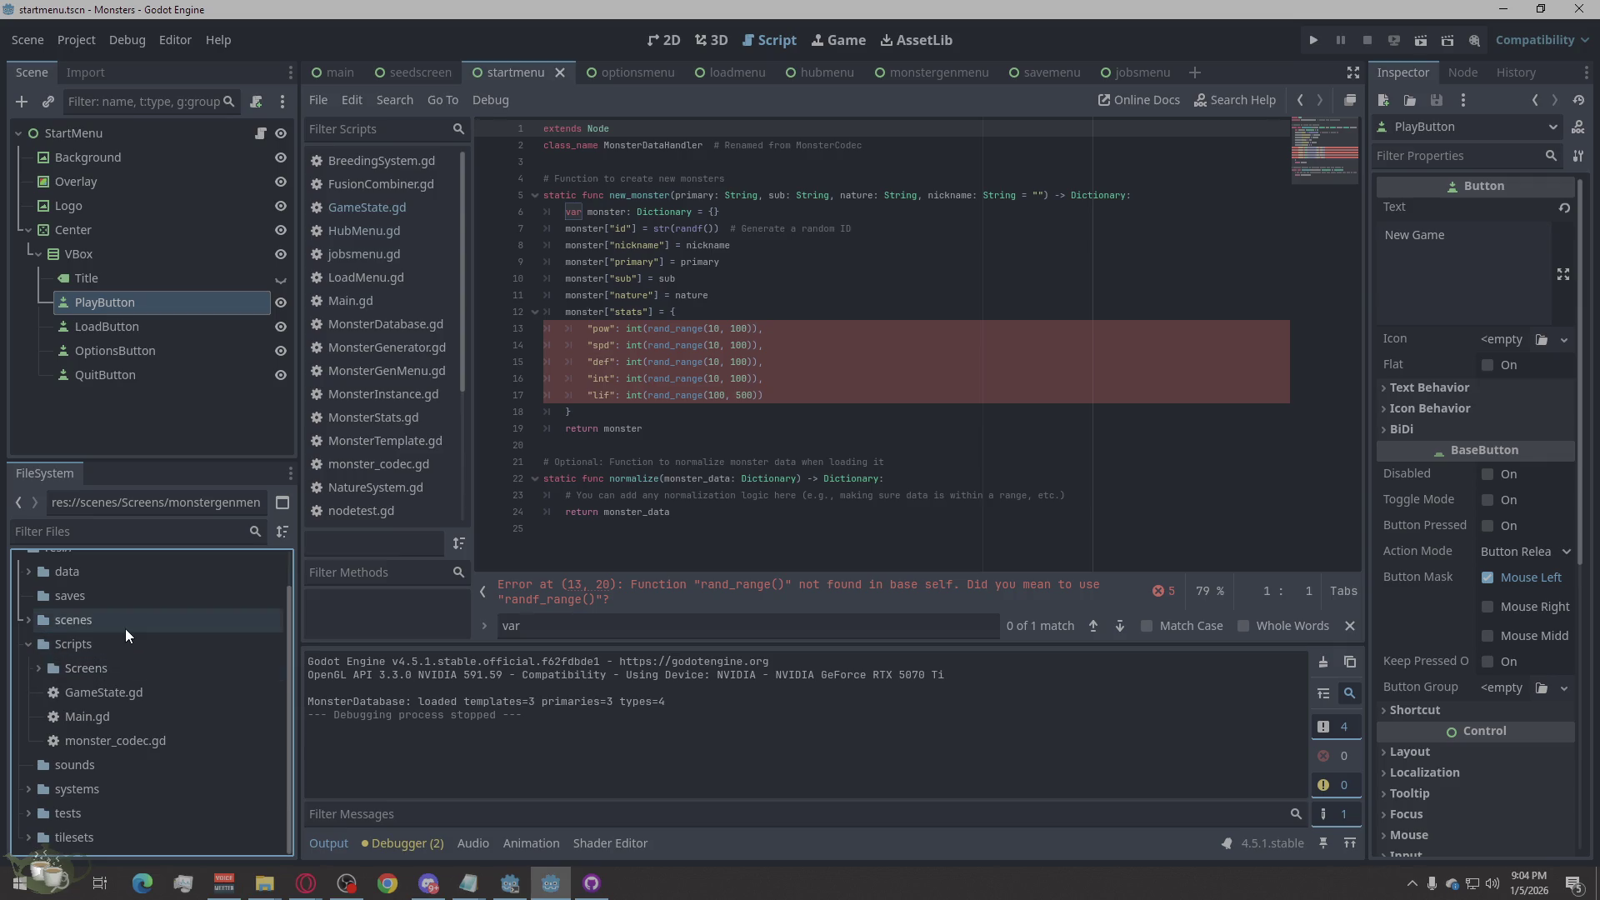
left_click(38, 669)
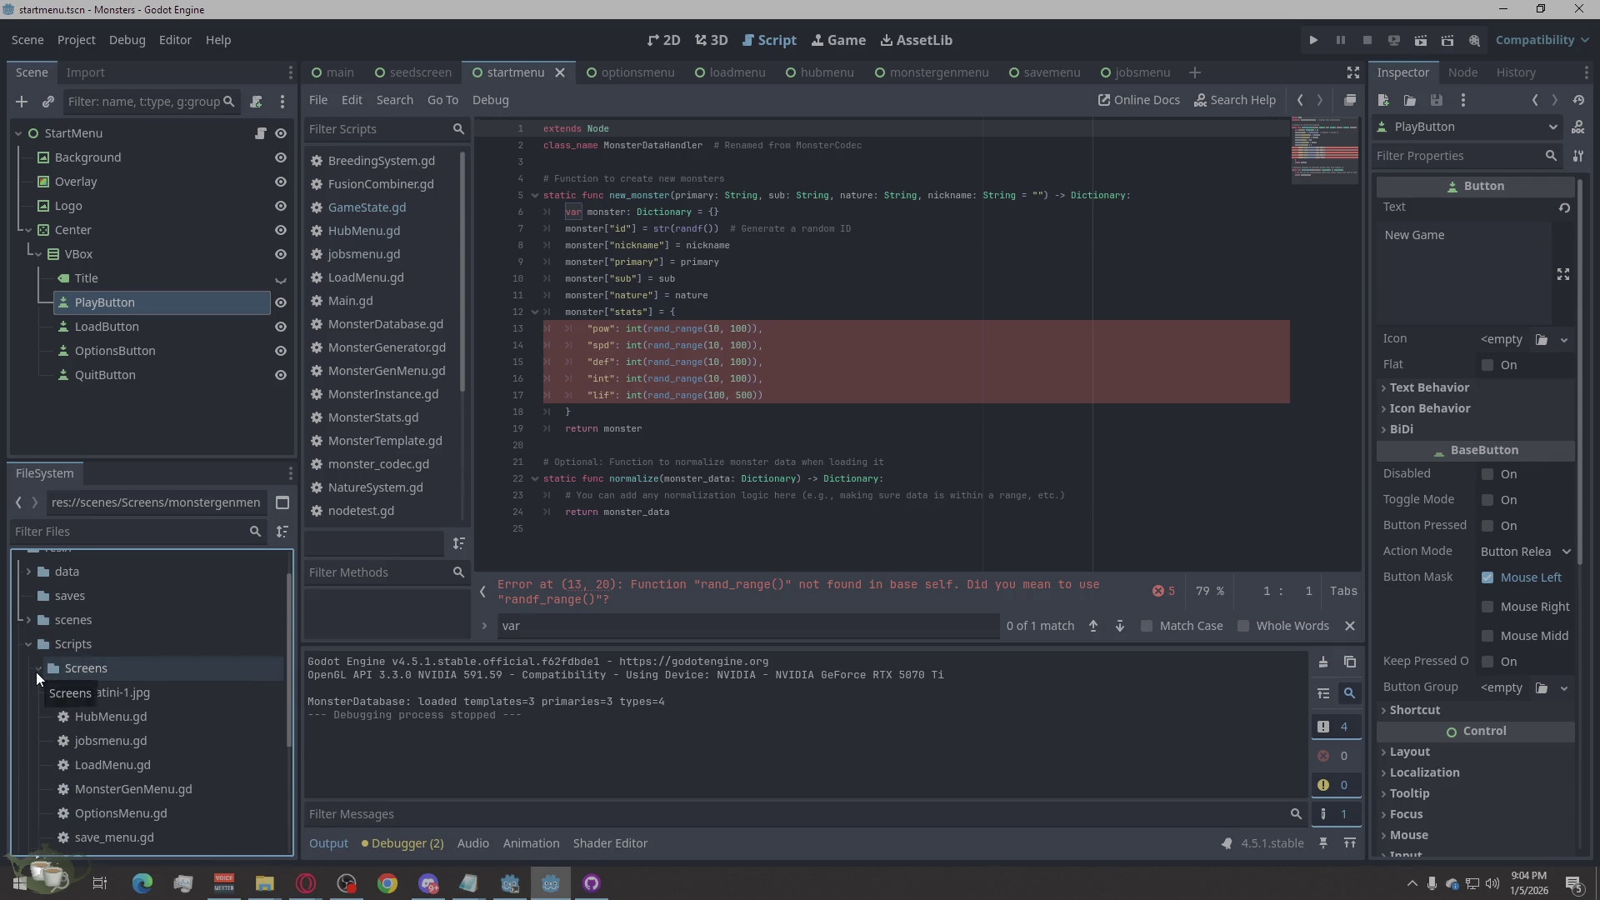
scroll(250, 708, "down", 2)
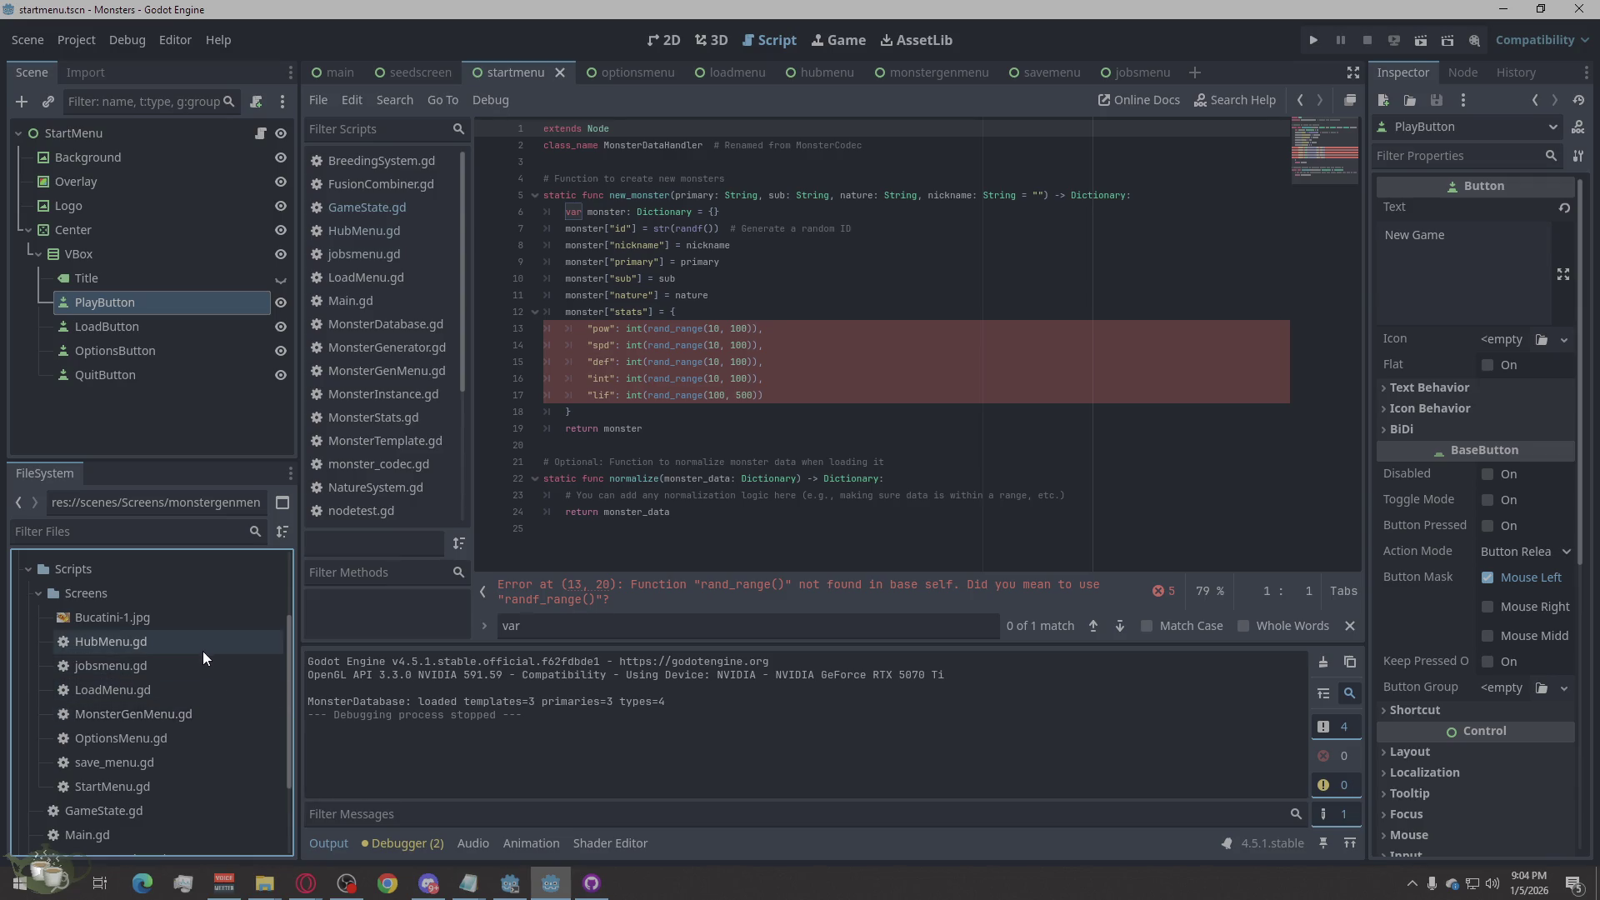
left_click(148, 624)
right_click(149, 623)
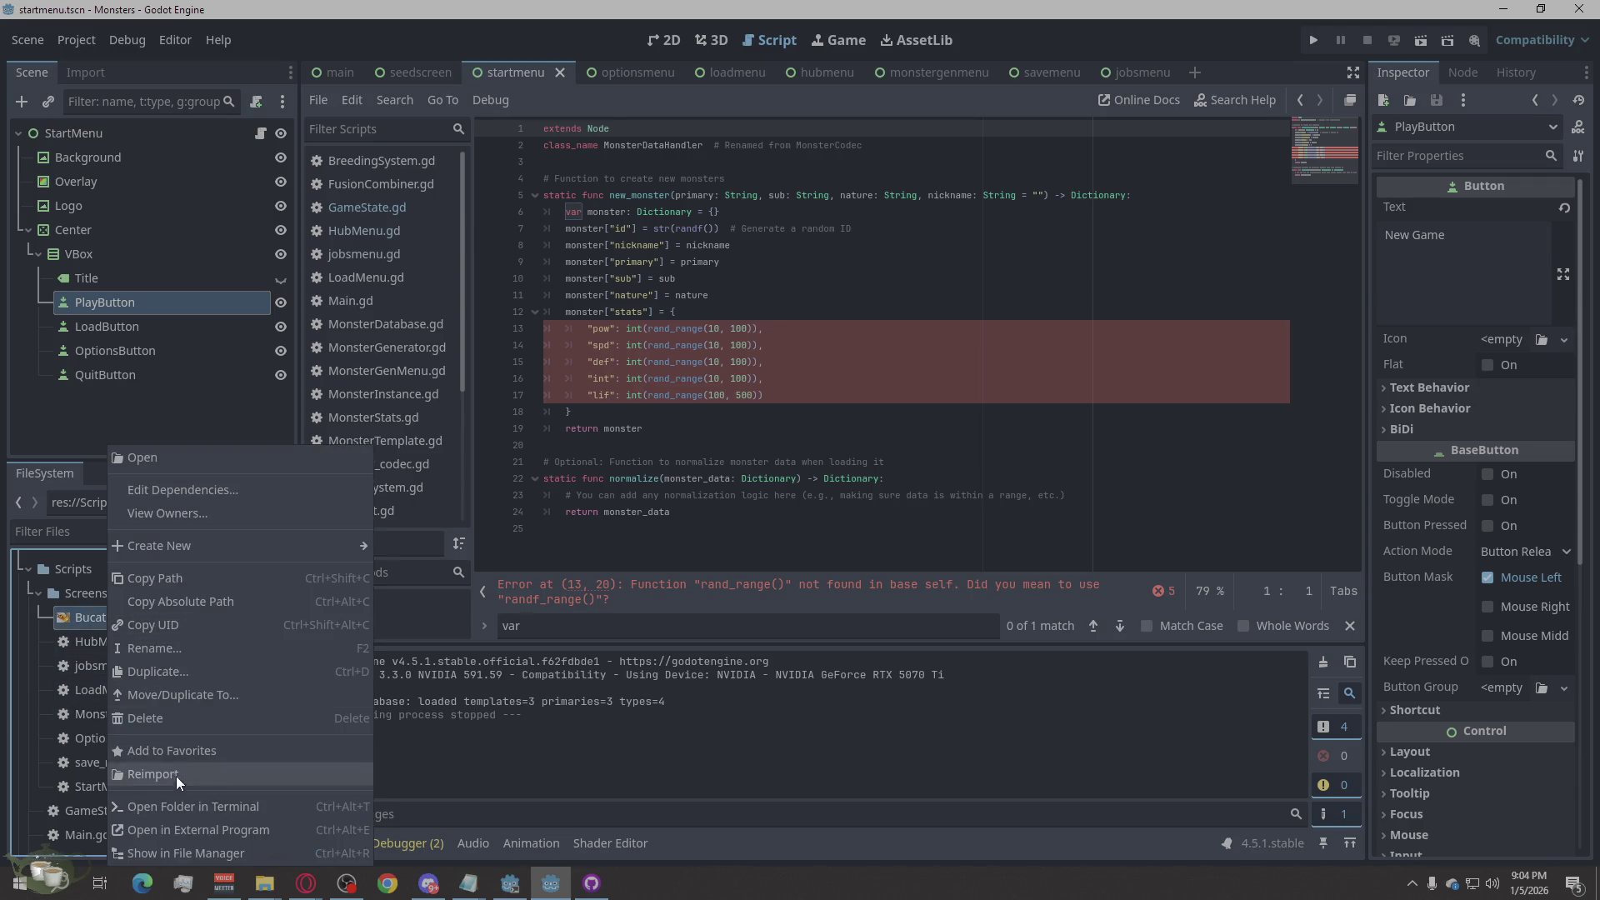
left_click(150, 715)
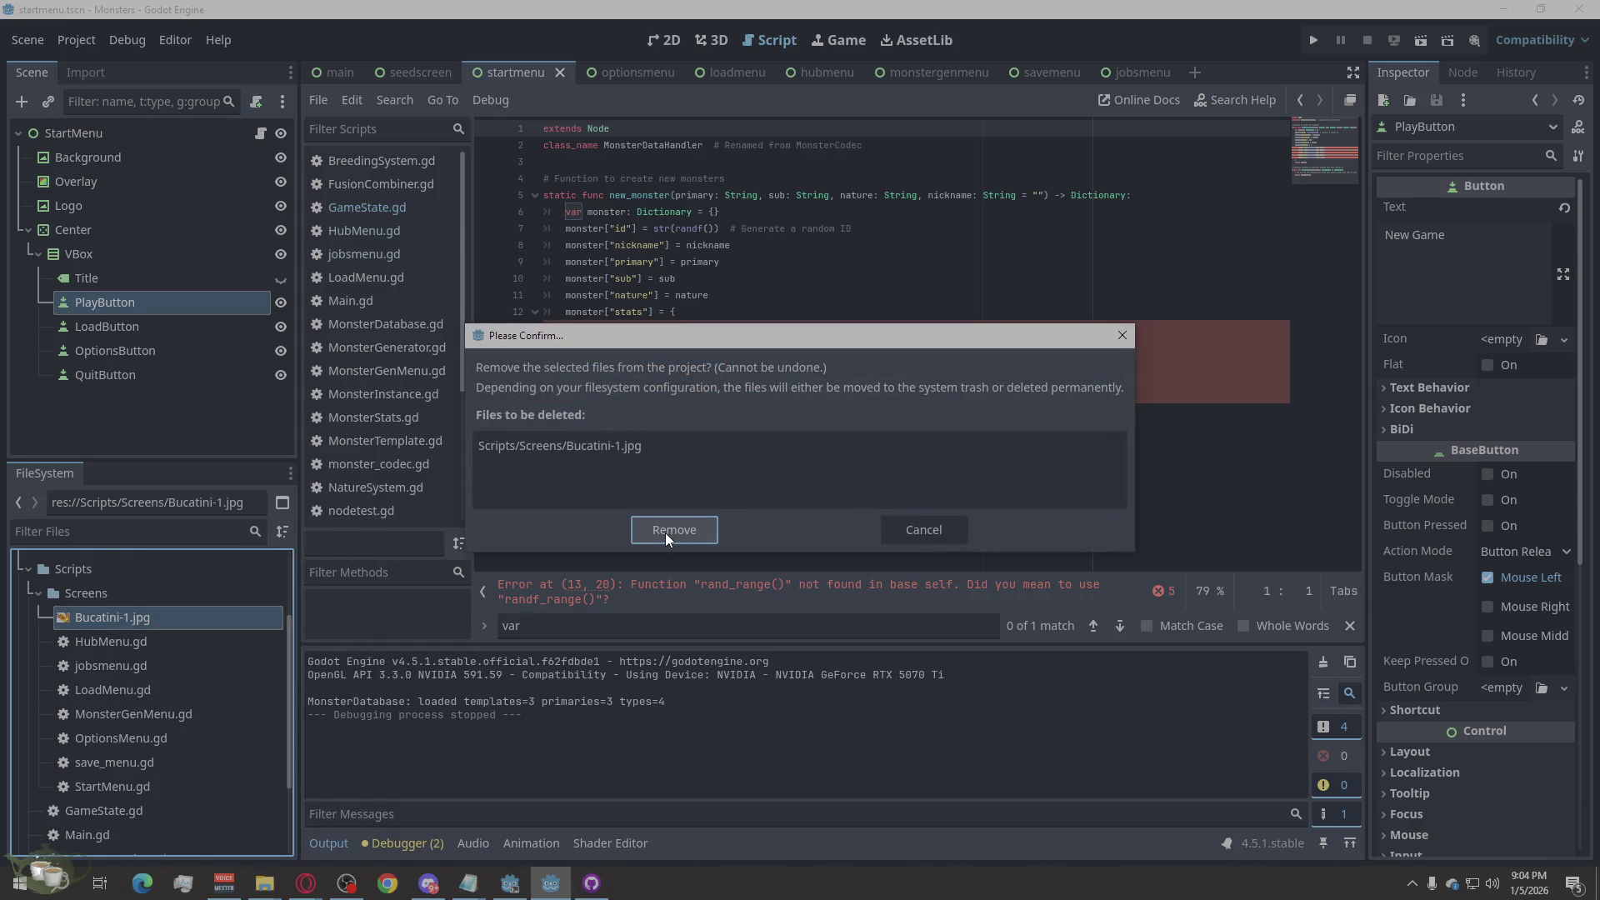
left_click(665, 533)
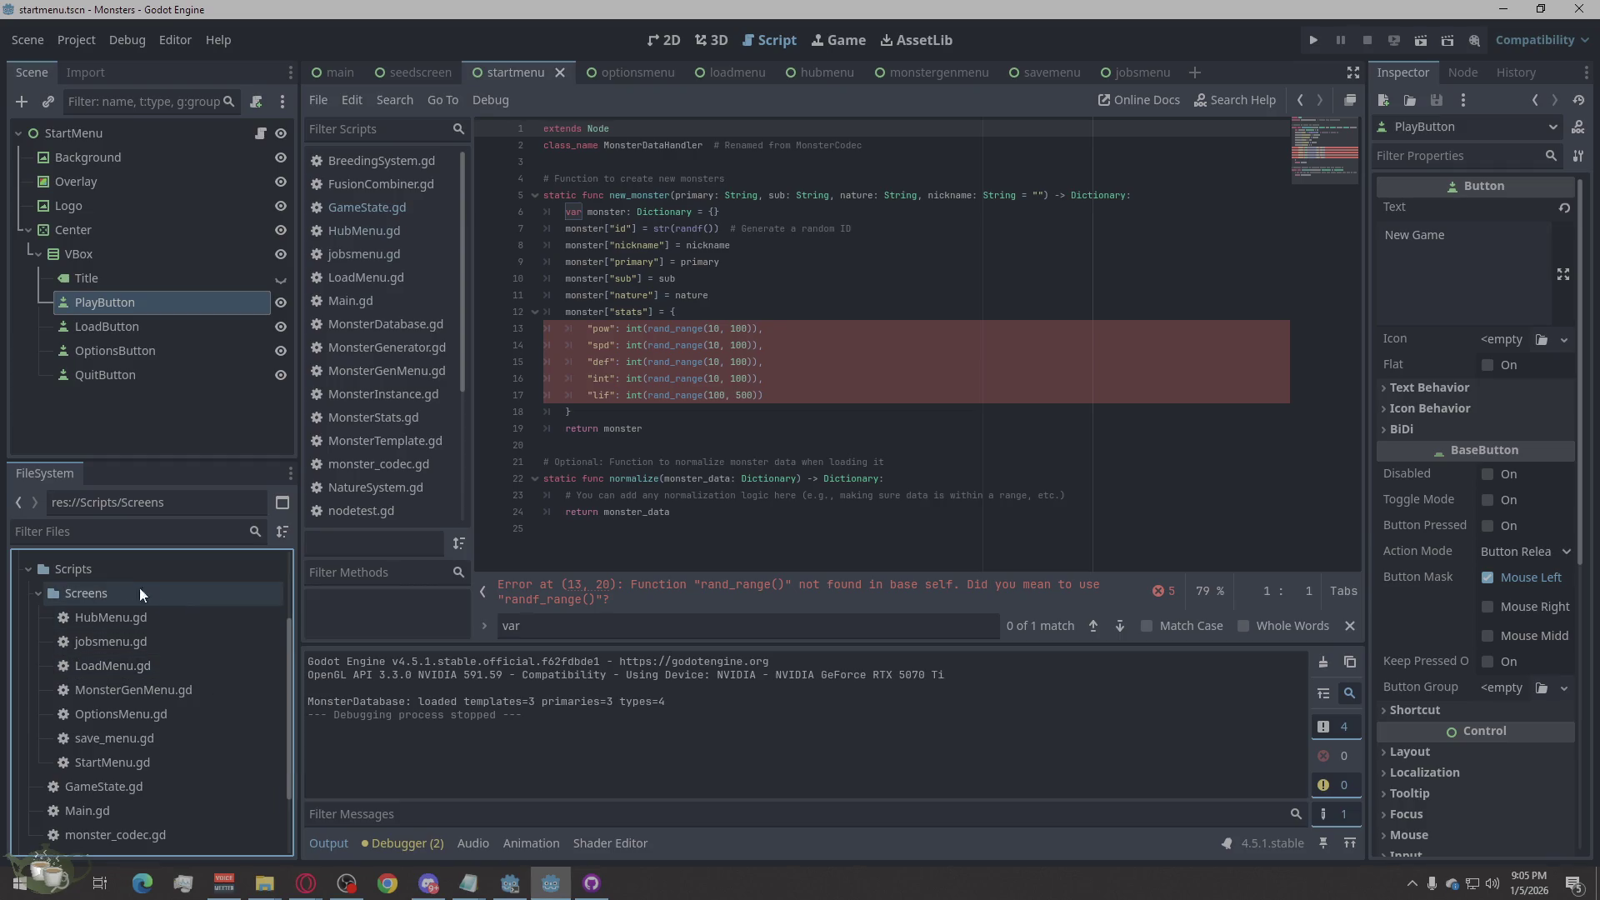
left_click(57, 593)
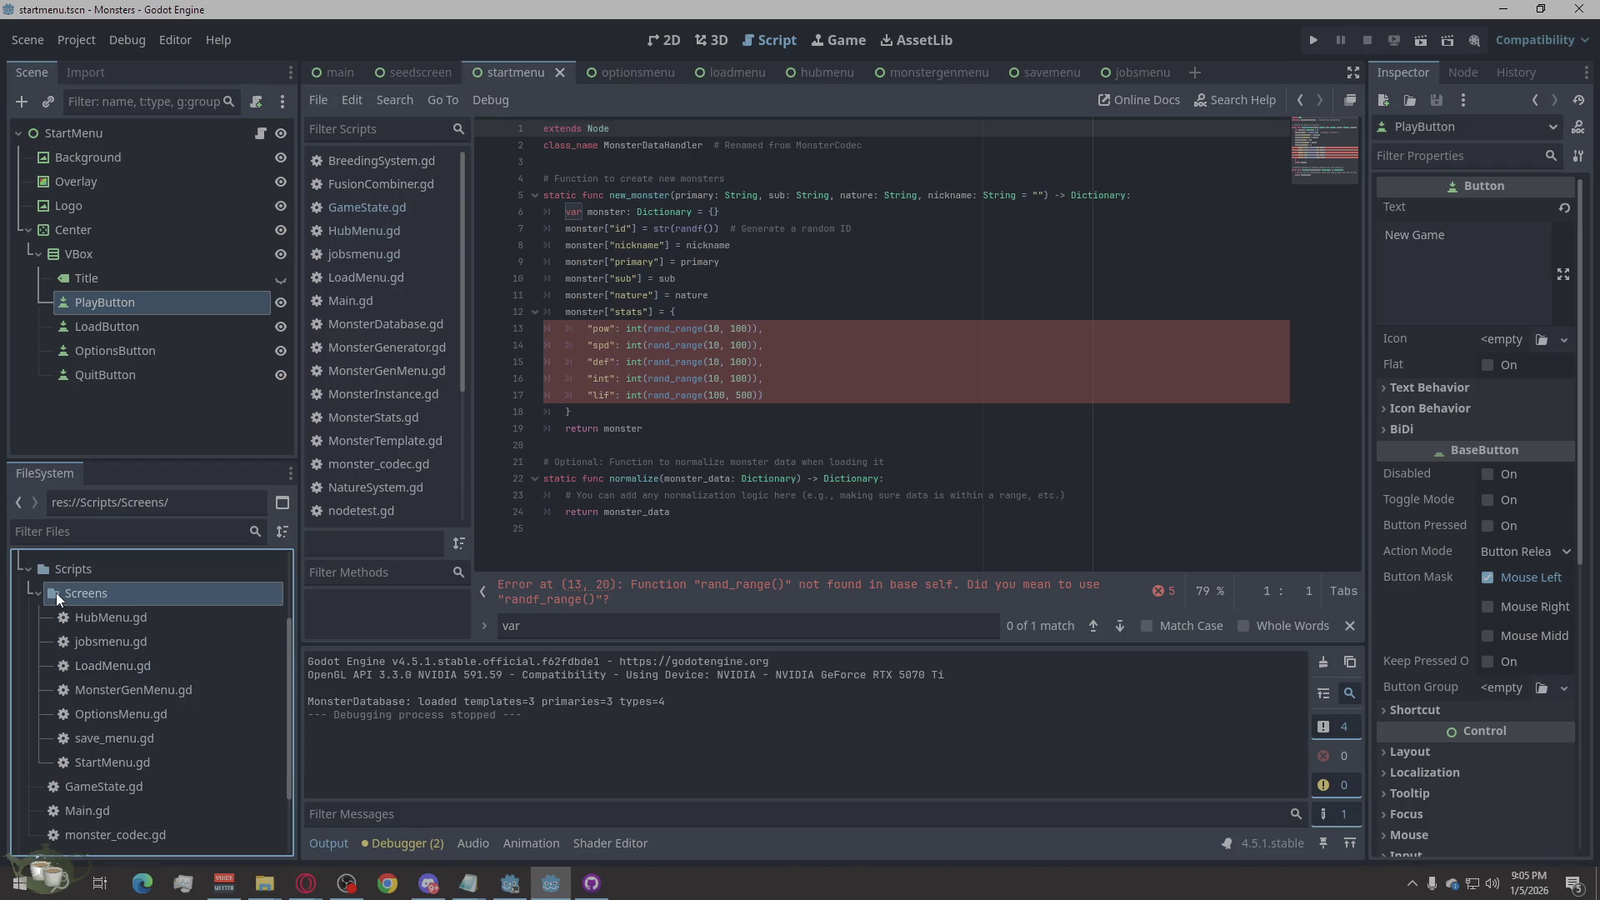
double_click(57, 593)
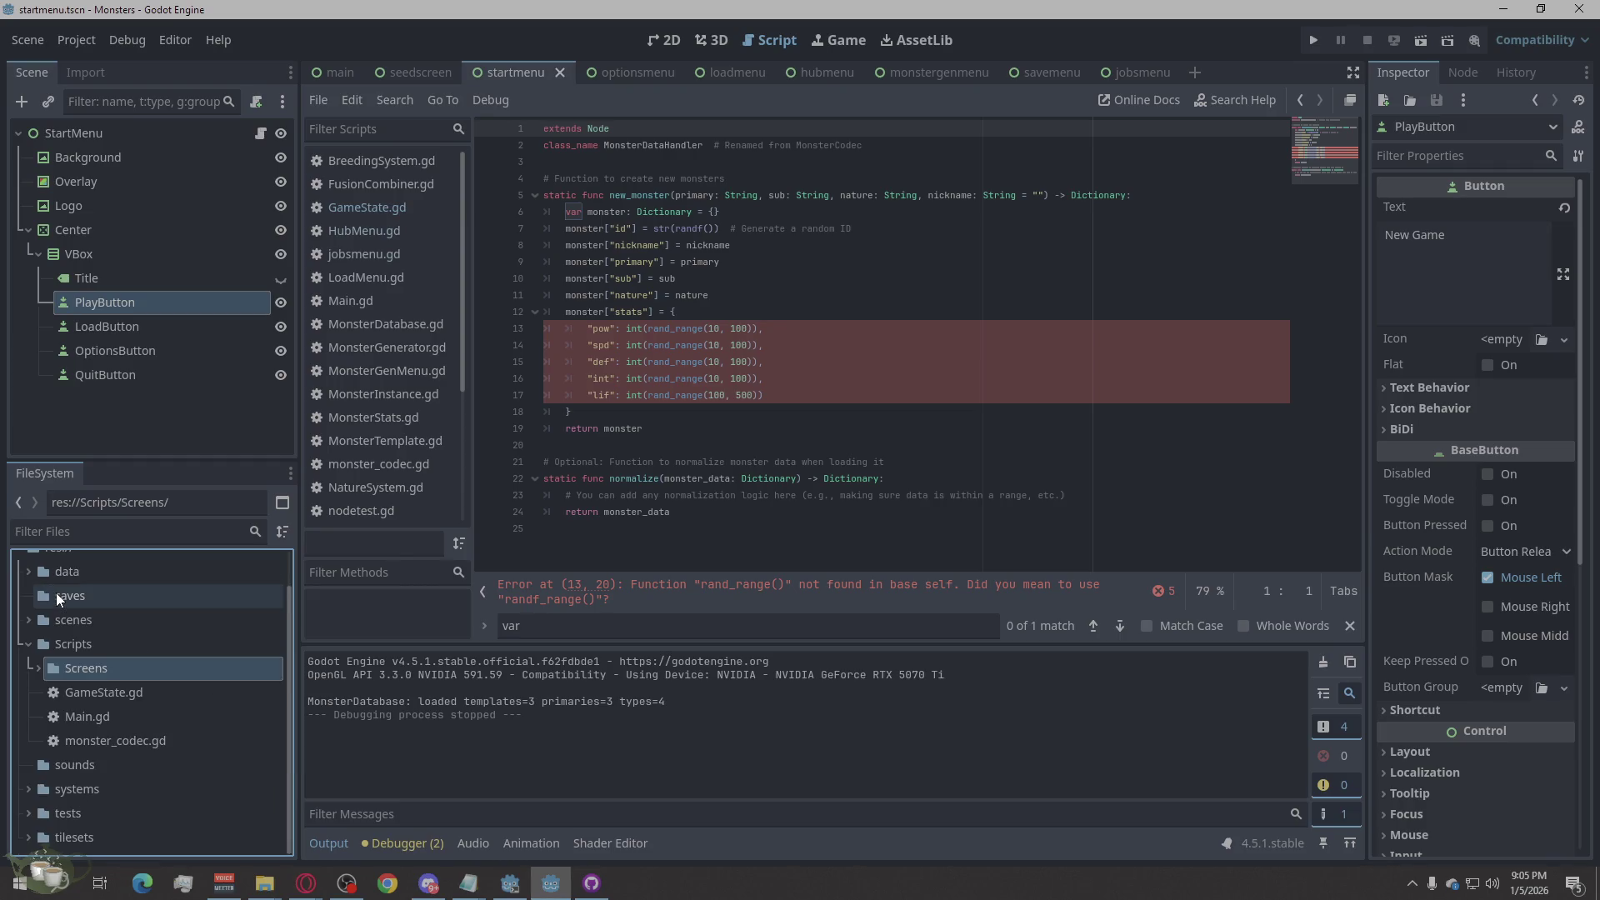
double_click(69, 797)
scroll(70, 797, "down", 3)
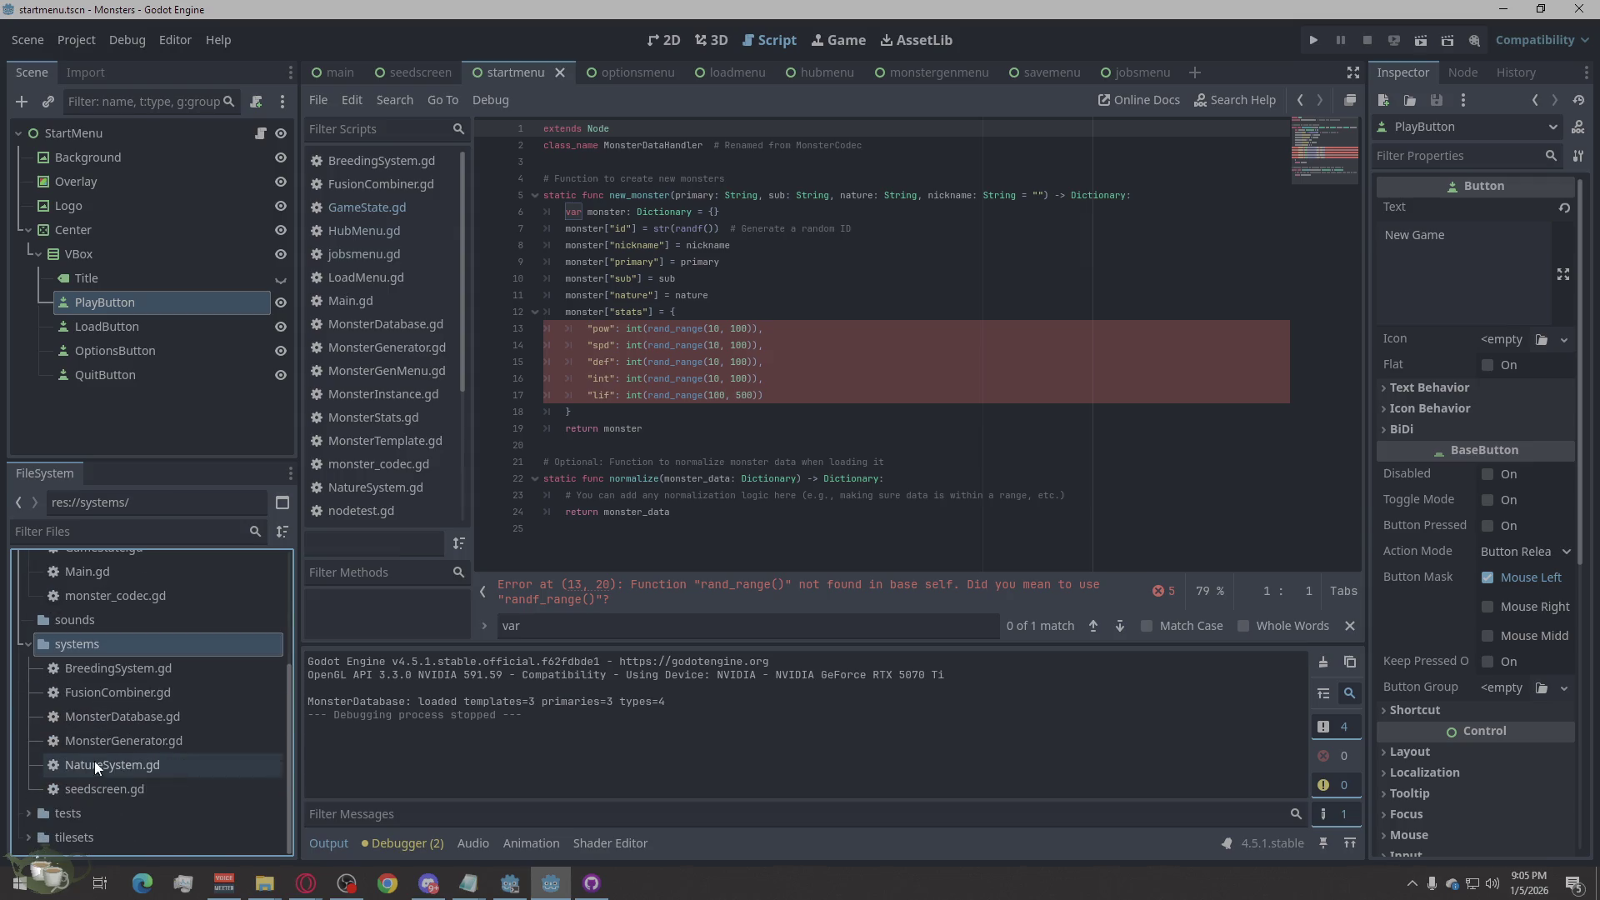
double_click(71, 644)
left_click(76, 820)
double_click(76, 820)
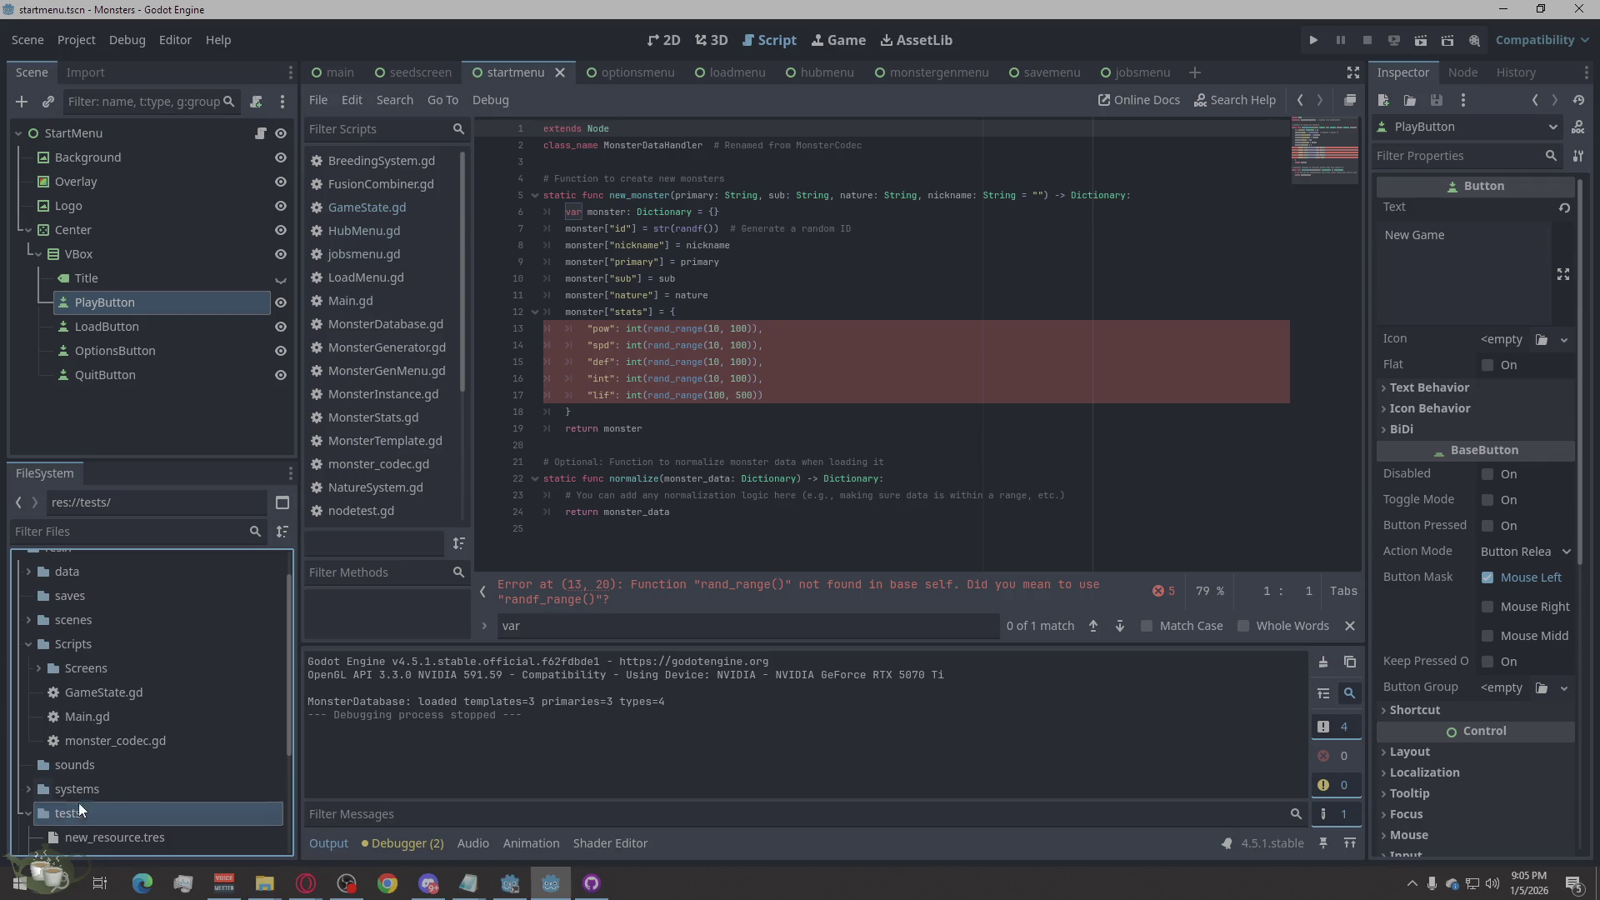
scroll(78, 802, "down", 4)
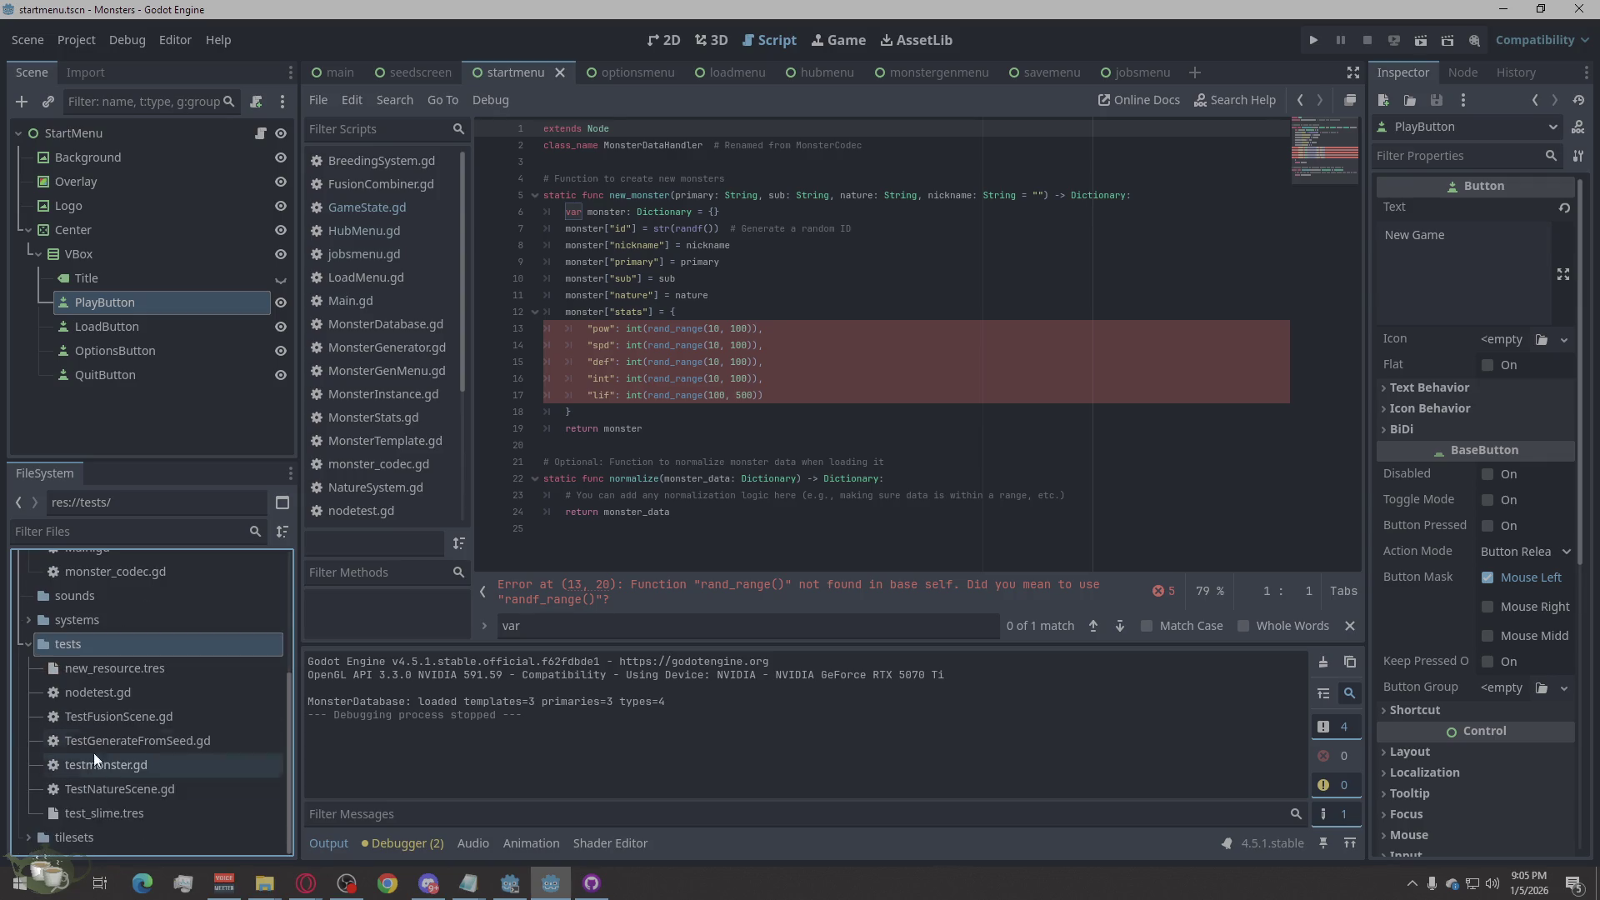
double_click(56, 643)
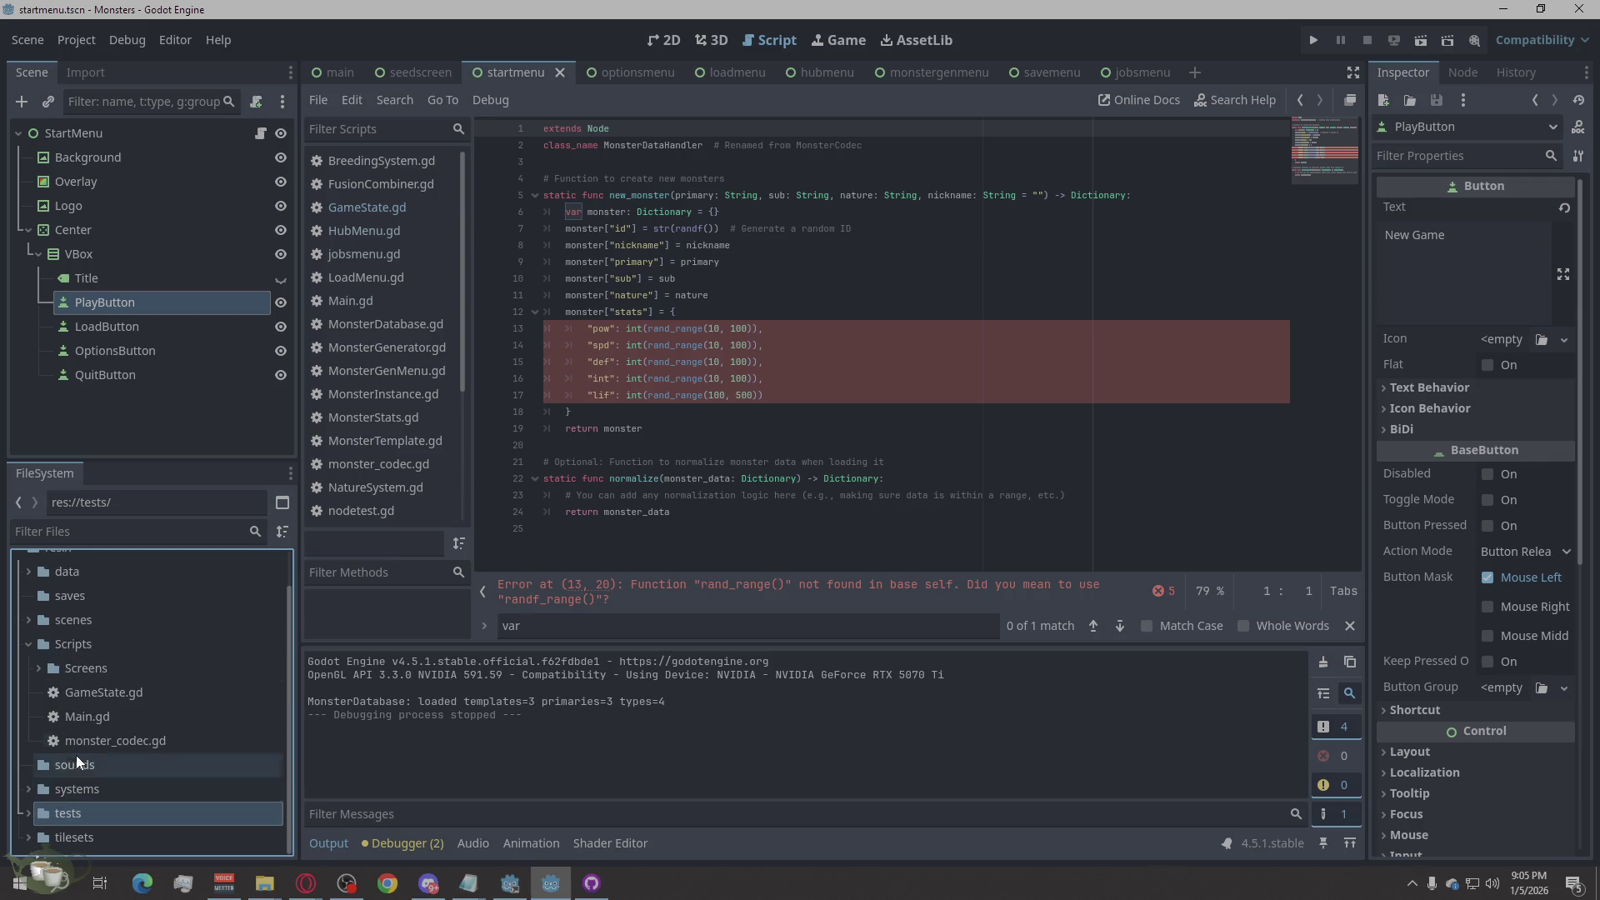
scroll(76, 752, "up", 2)
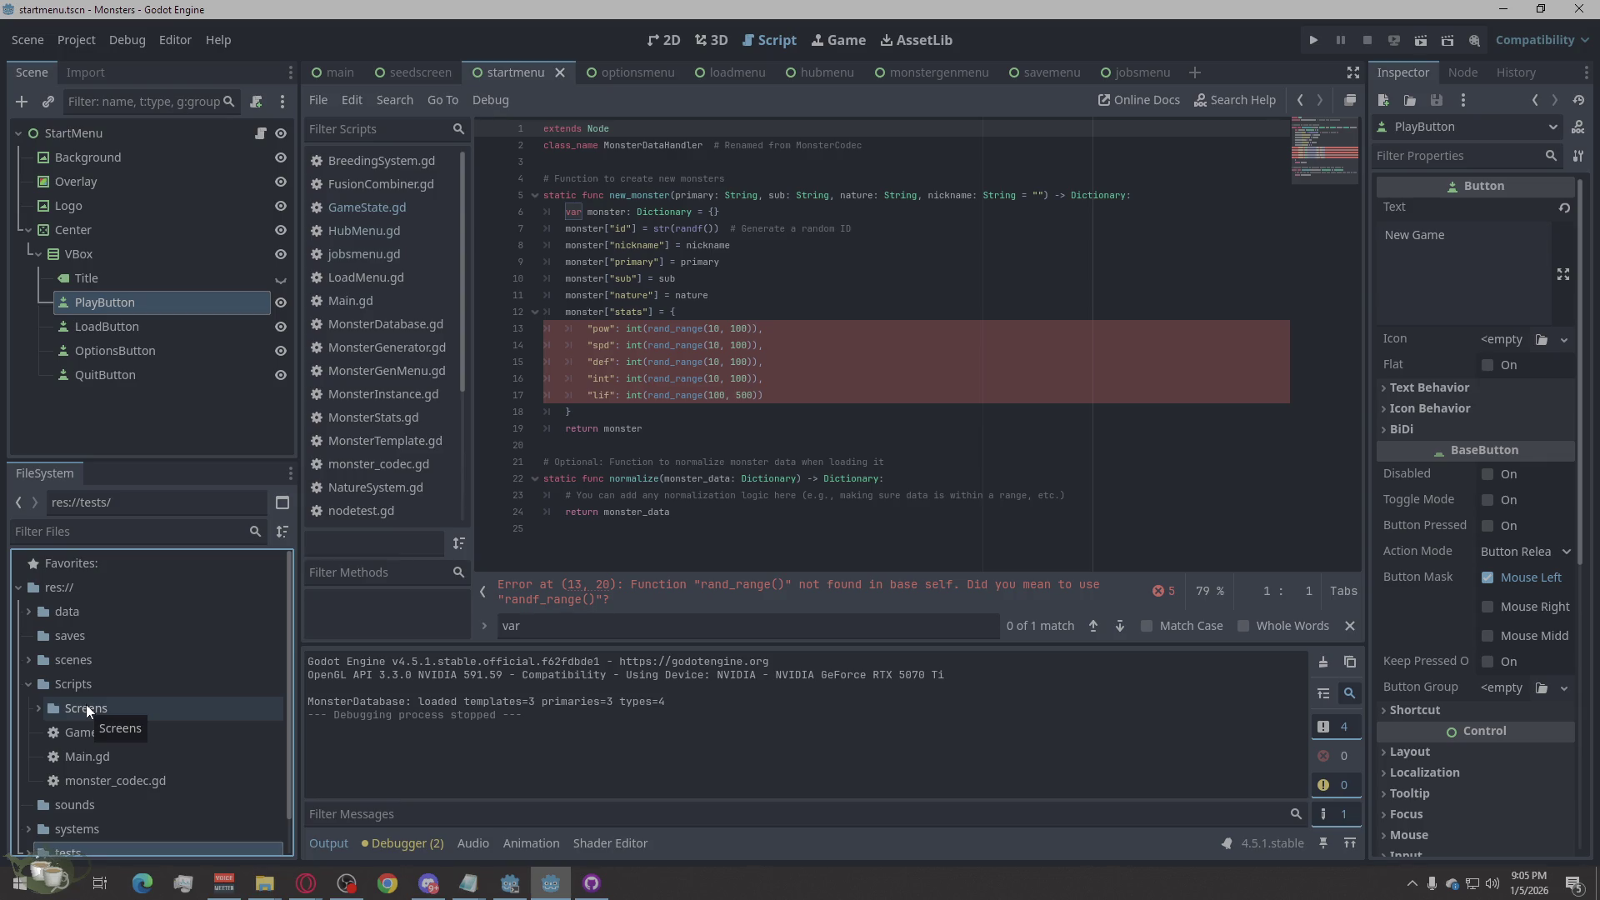
Step: Open and dismiss the res:// folder actions menu, then switch over to Discord
right_click(60, 593)
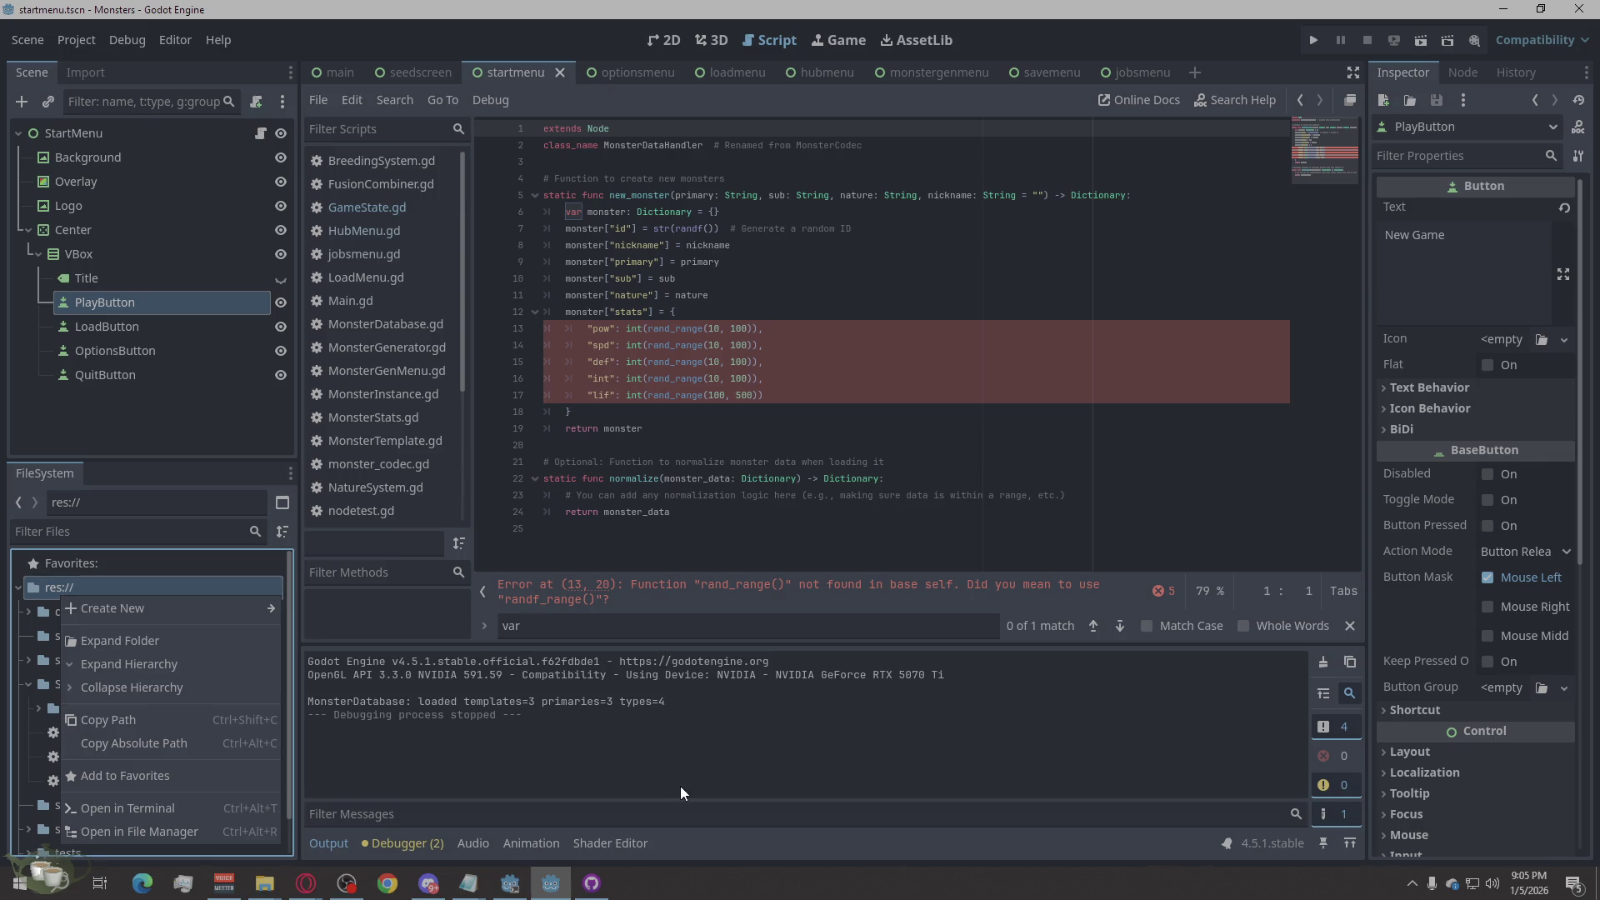
left_click(740, 838)
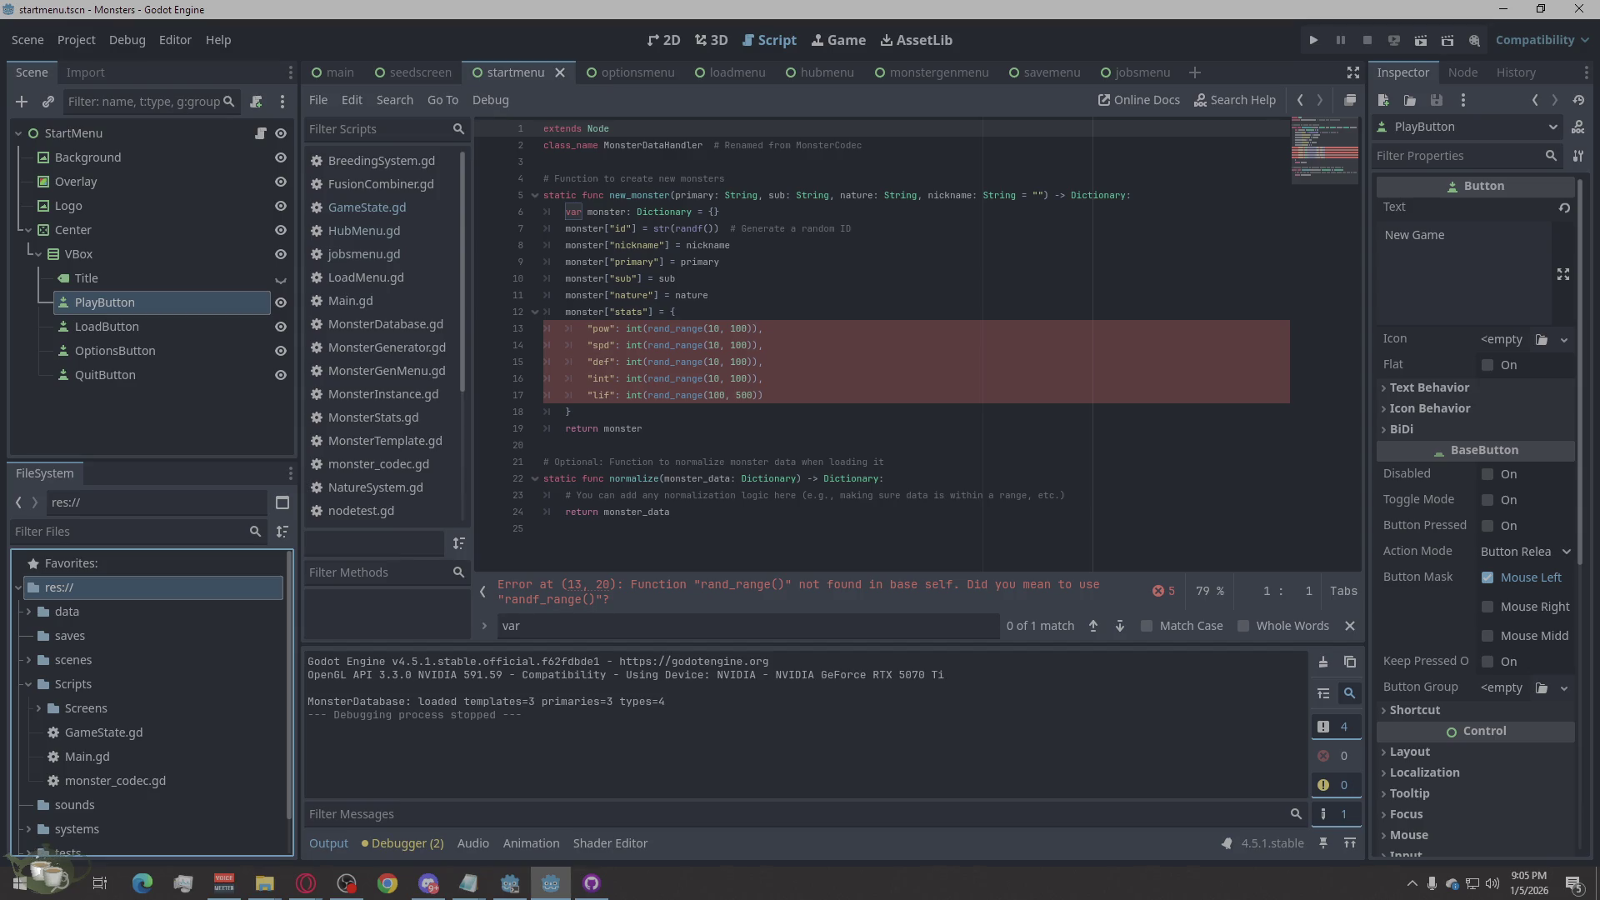
key("alt+Tab")
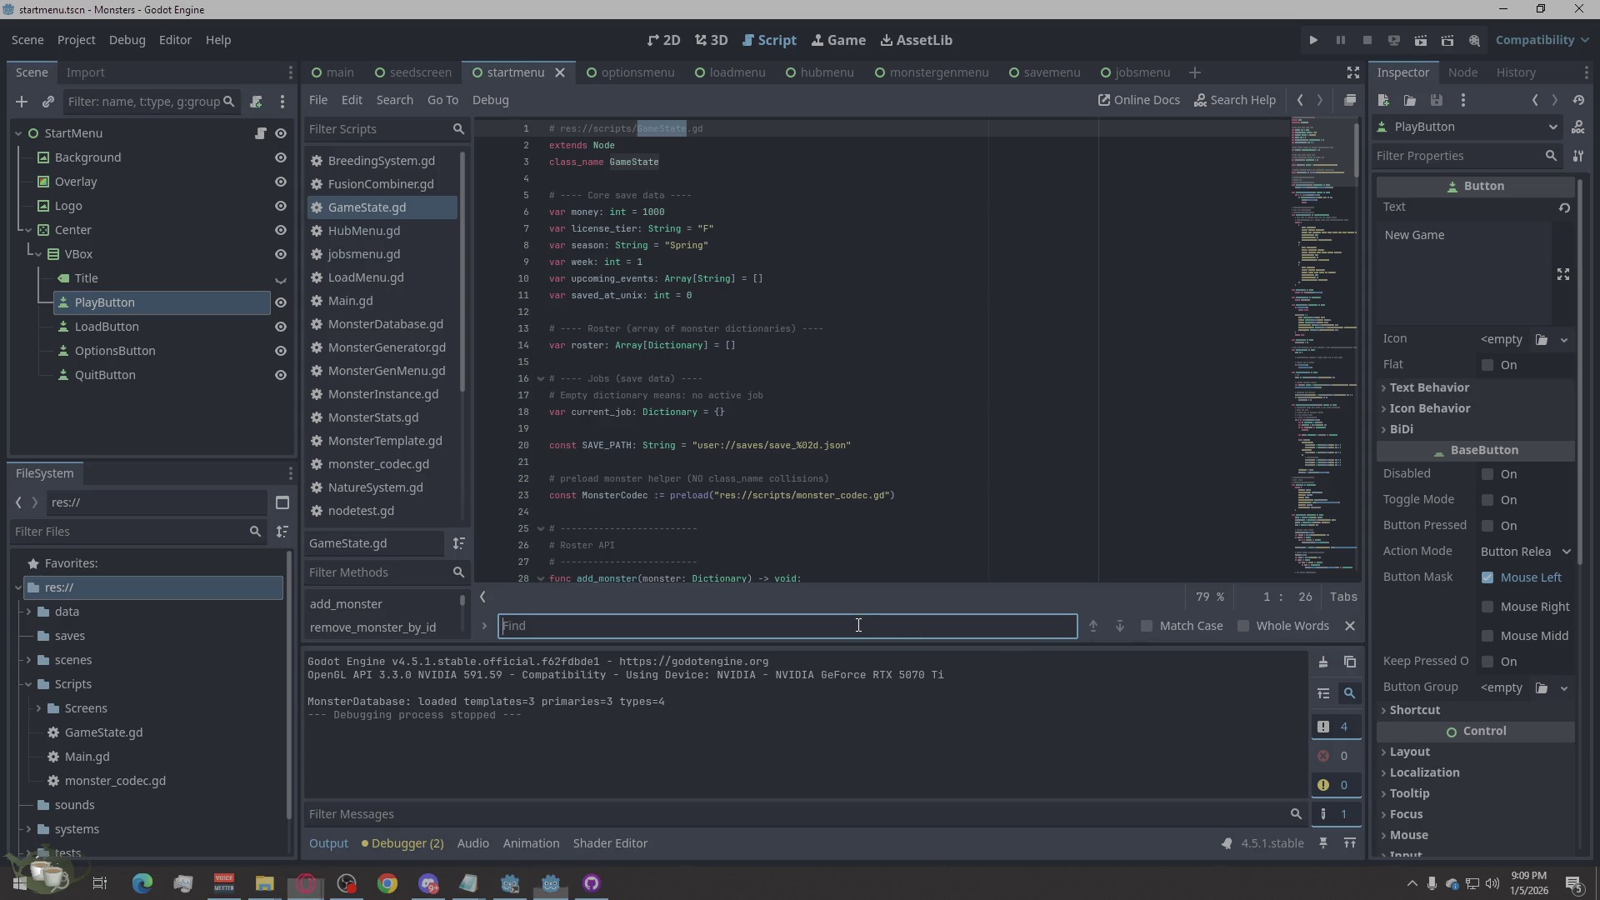
Step: Find advance_week in GameState.gd and place the cursor on the blank line after week += 1
left_click(367, 209)
left_click(708, 626)
type("advance_week")
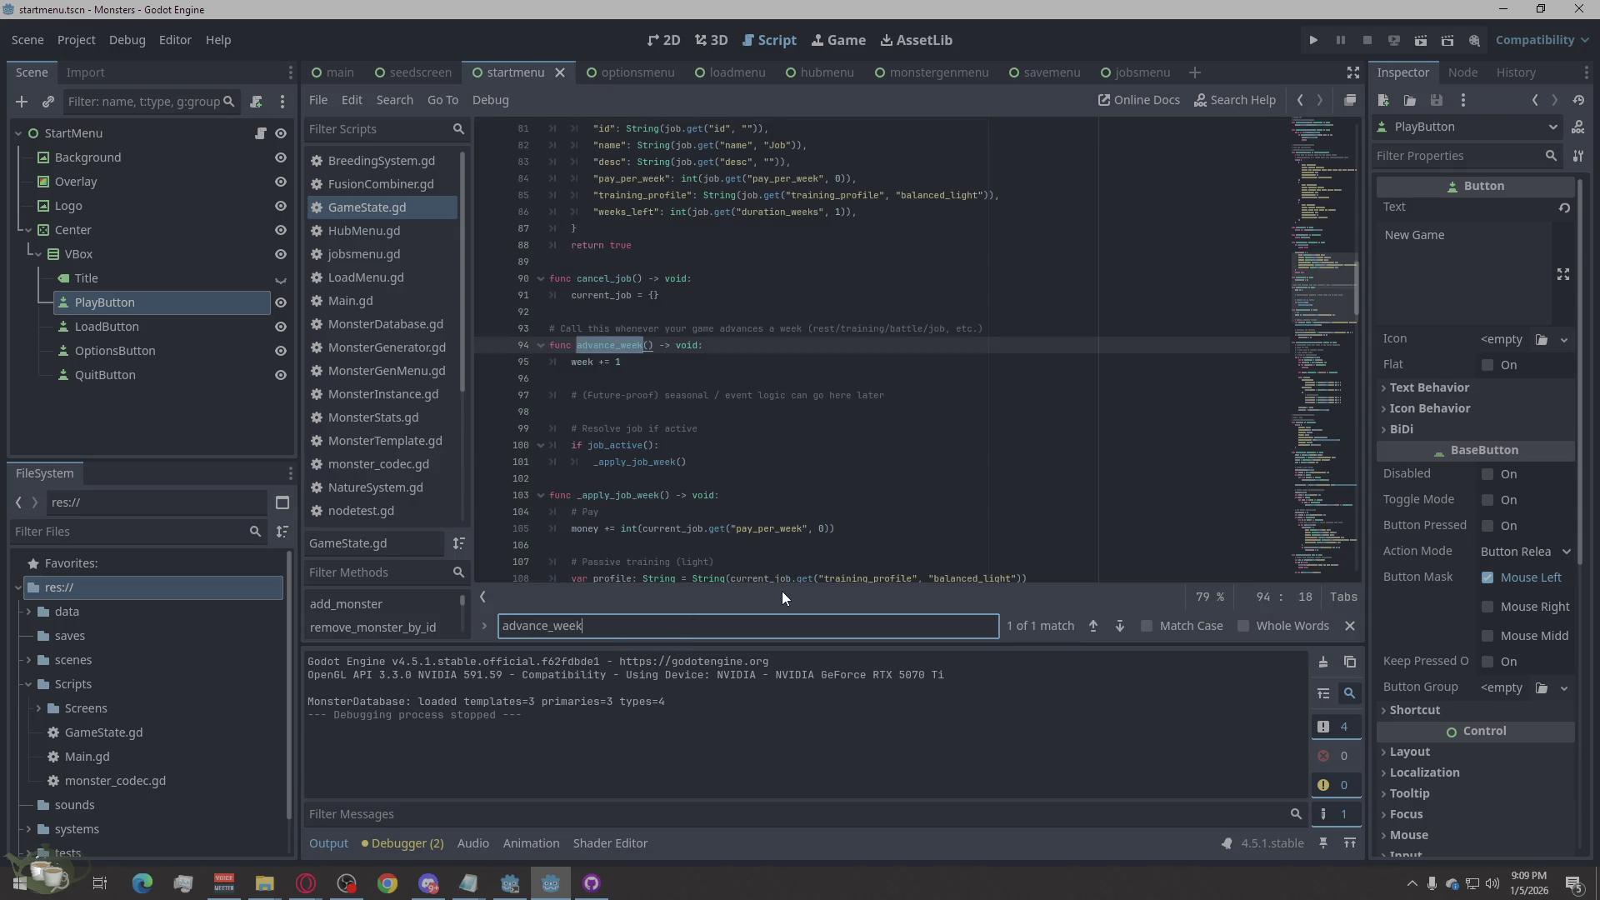
key("alt+Tab")
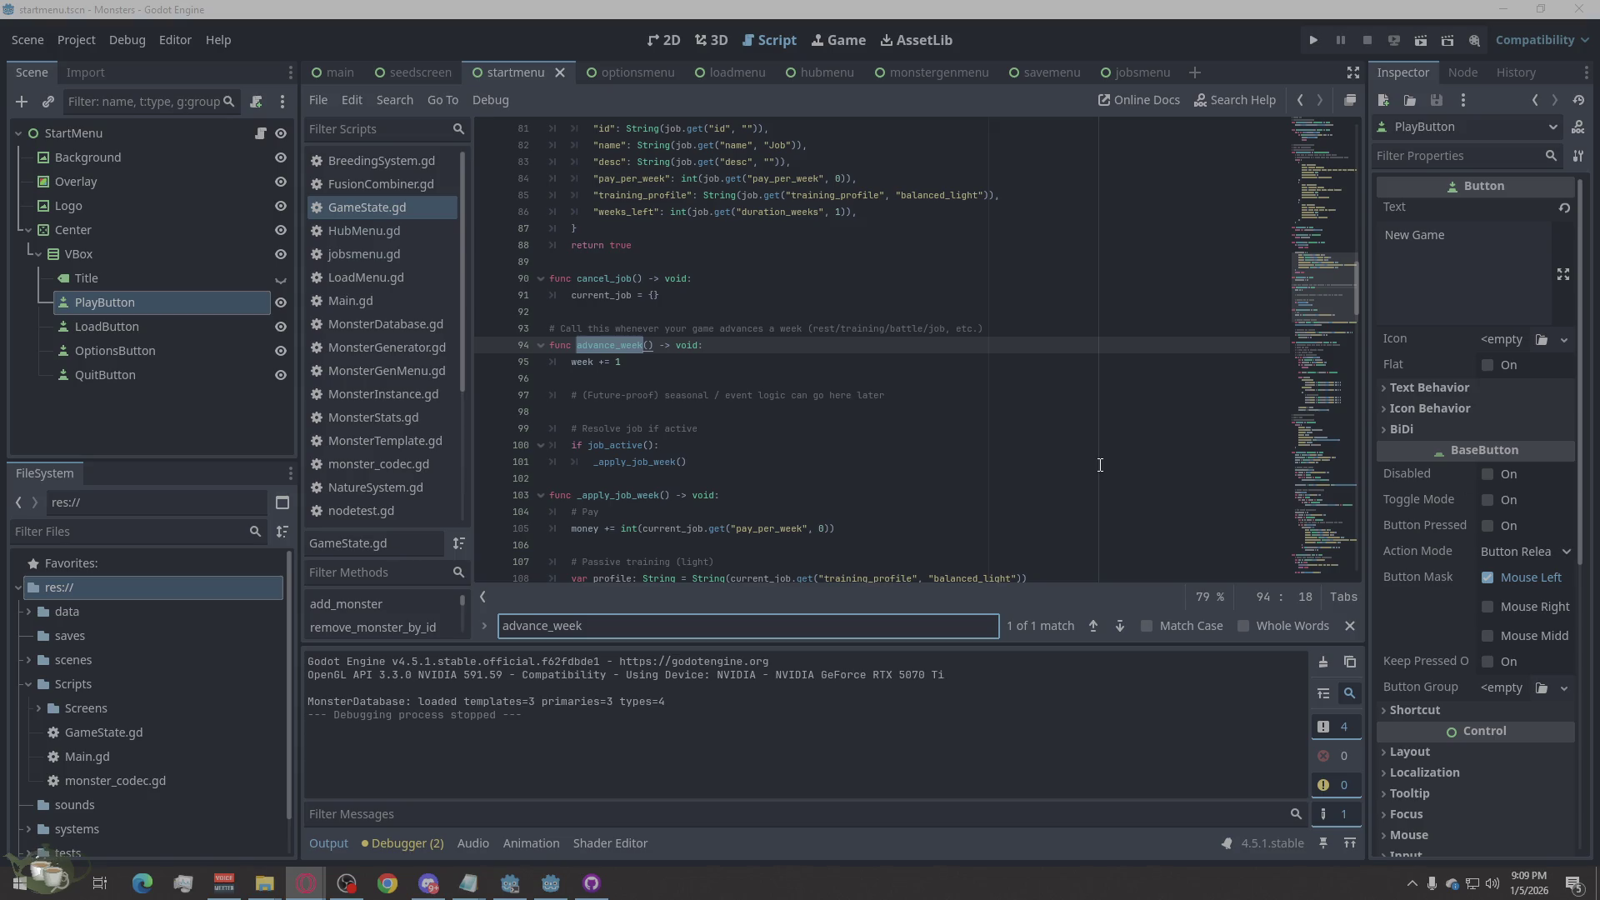
left_click(618, 377)
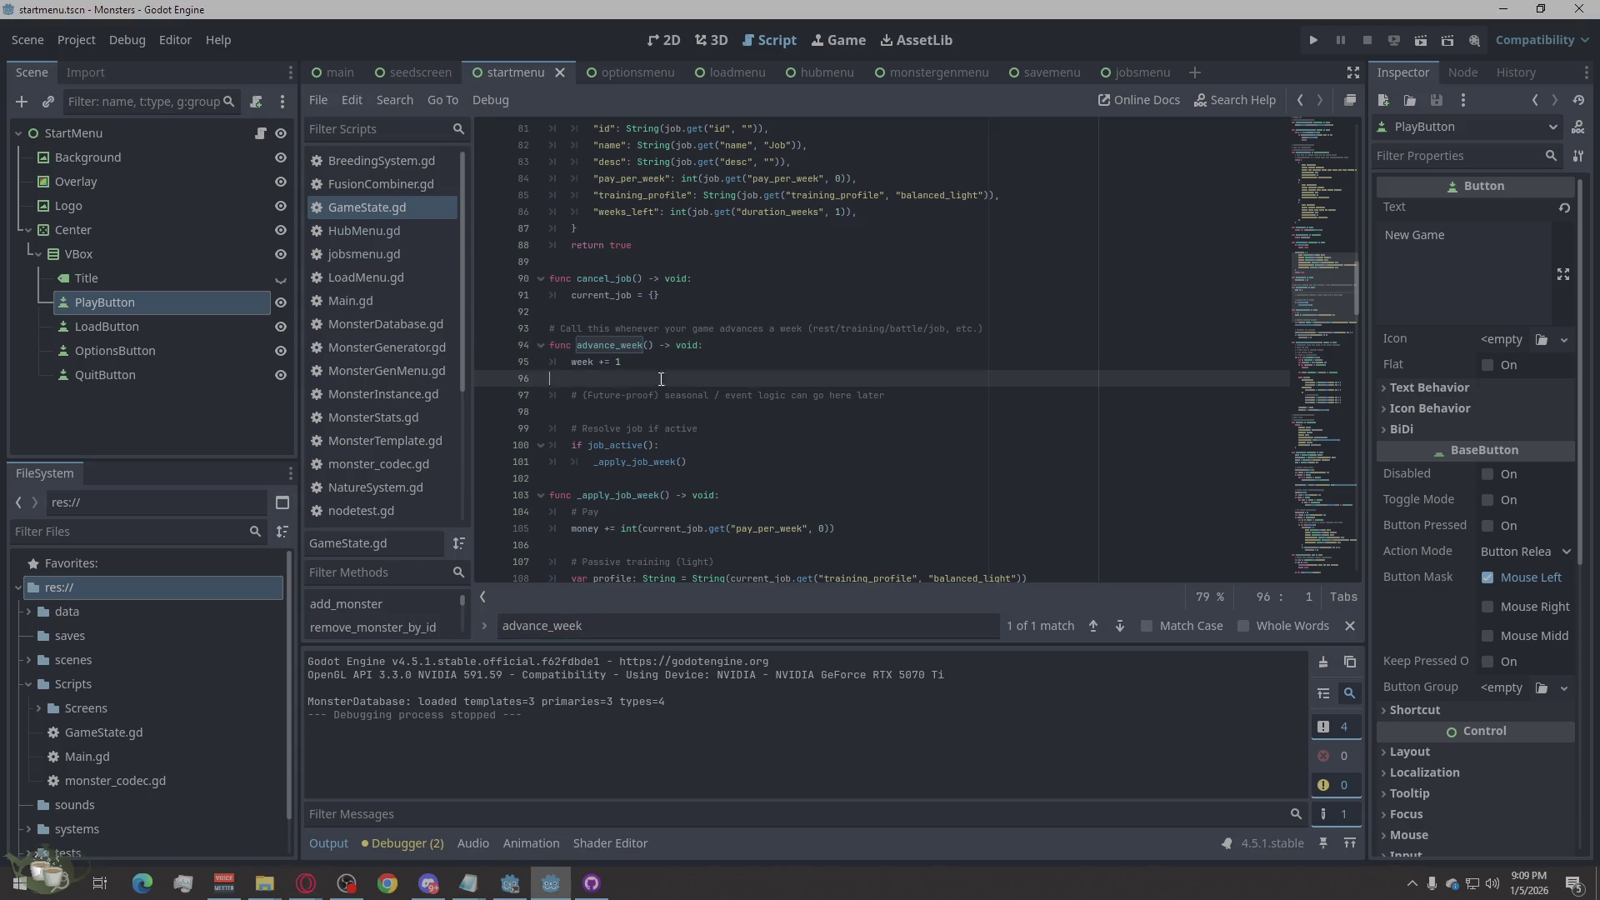
Step: Paste the roster week_tick/recompute_derived loop below week += 1 and indent it into advance_week
key("Return")
key("Up")
key("Return")
type("for i in range(roster.size()): \tvar m: Dictionary = roster[i] \tm = MonsterCodec.week_tick(m)              # age + injury decay \tm = MonsterCodec.recompute_derived(m)      # hp_max, clamp hp, etc \troster[i] = m")
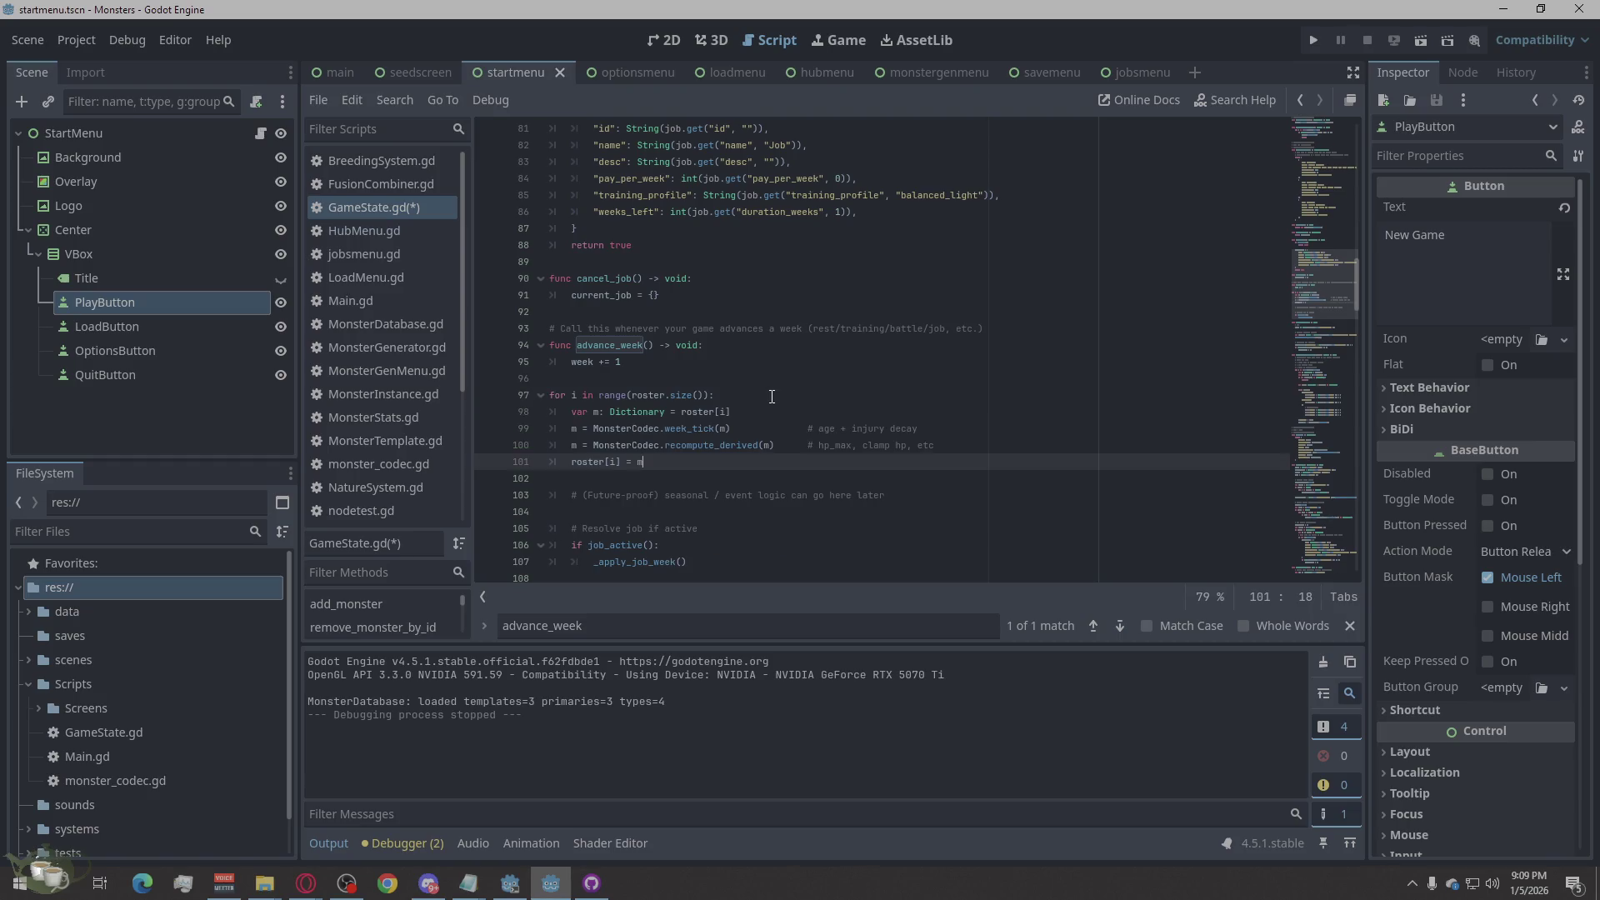
left_click(552, 396)
key("Tab")
left_click(558, 414)
key("Tab")
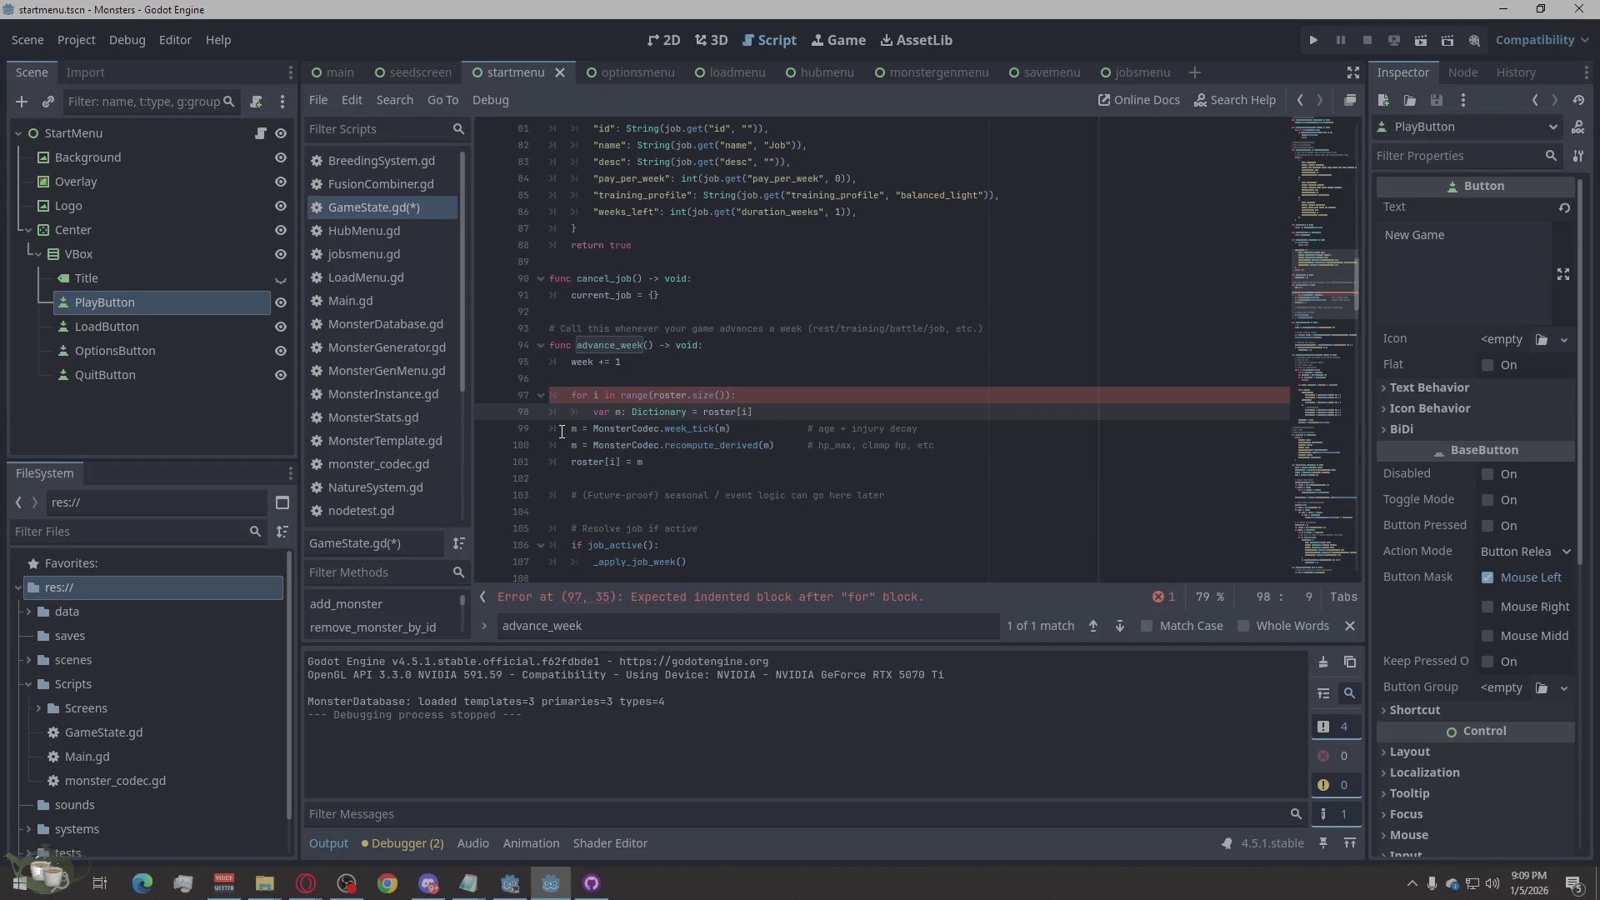
left_click(561, 430)
key("Tab")
left_click(564, 450)
key("Tab")
left_click(567, 462)
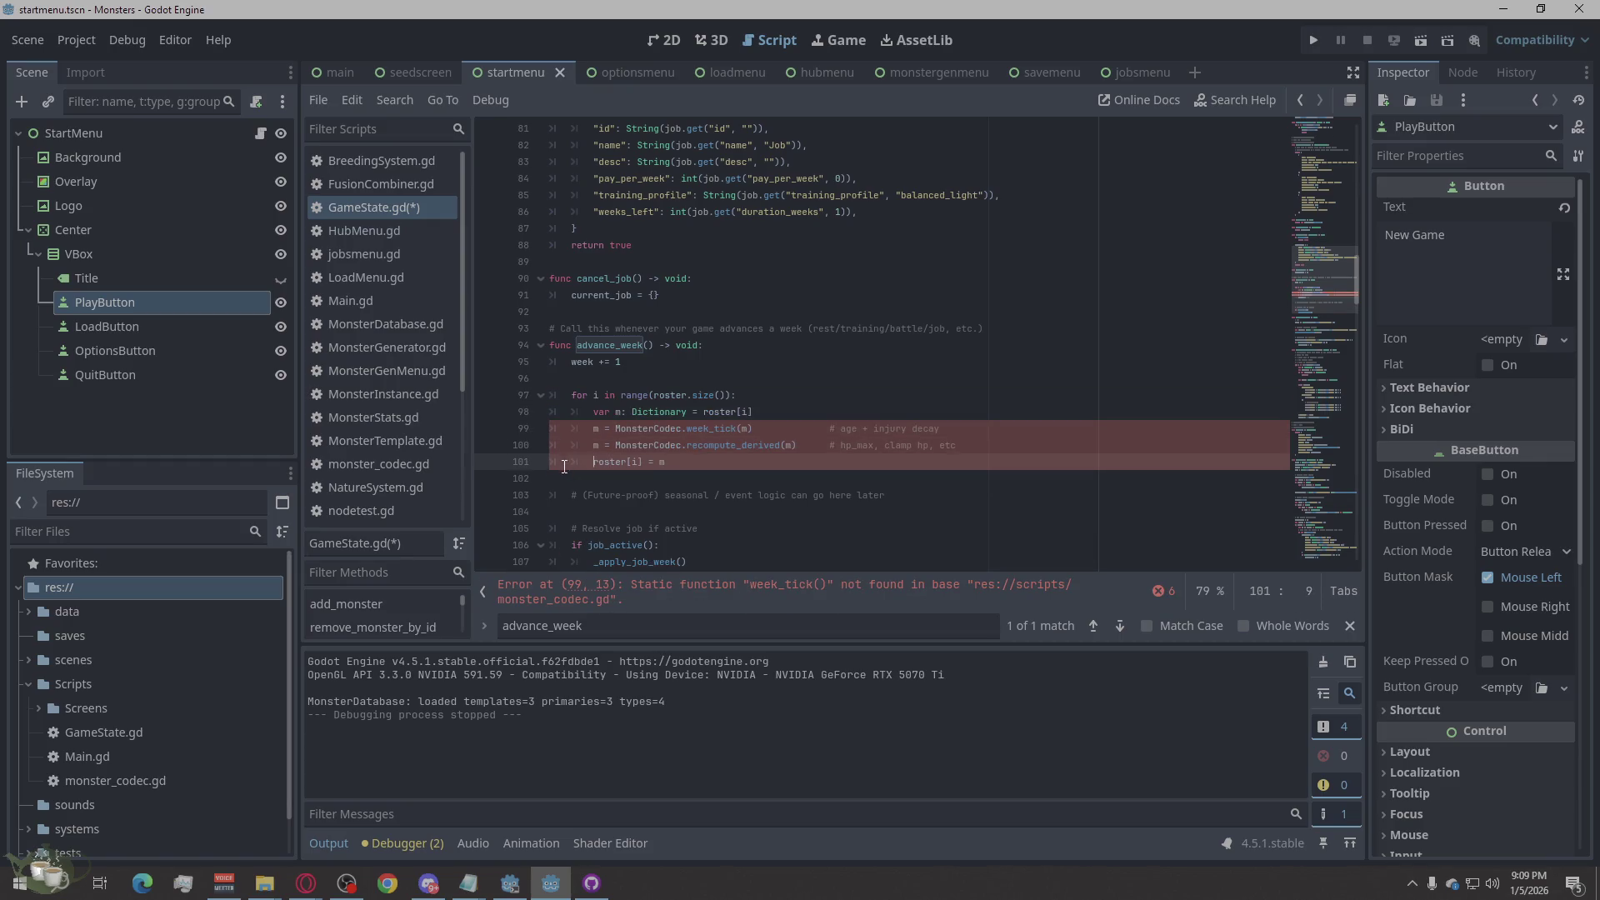
key("Tab")
Step: Jump to the remaining week_tick() not-found error and review the surrounding code
mouse_move(672, 556)
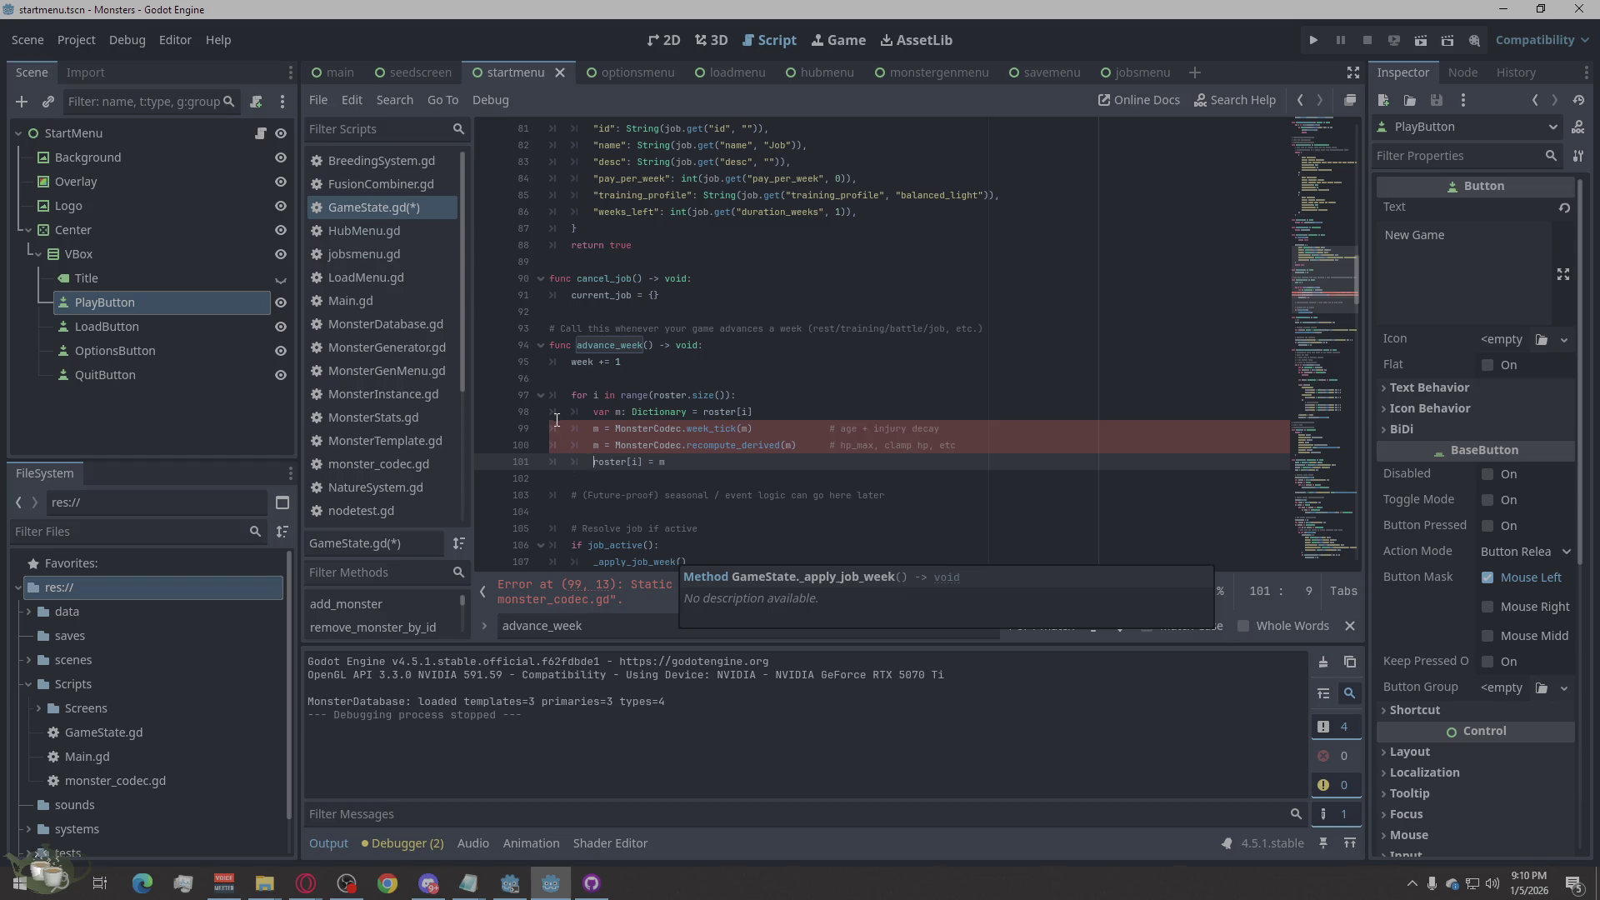
scroll(763, 472, "down", 1)
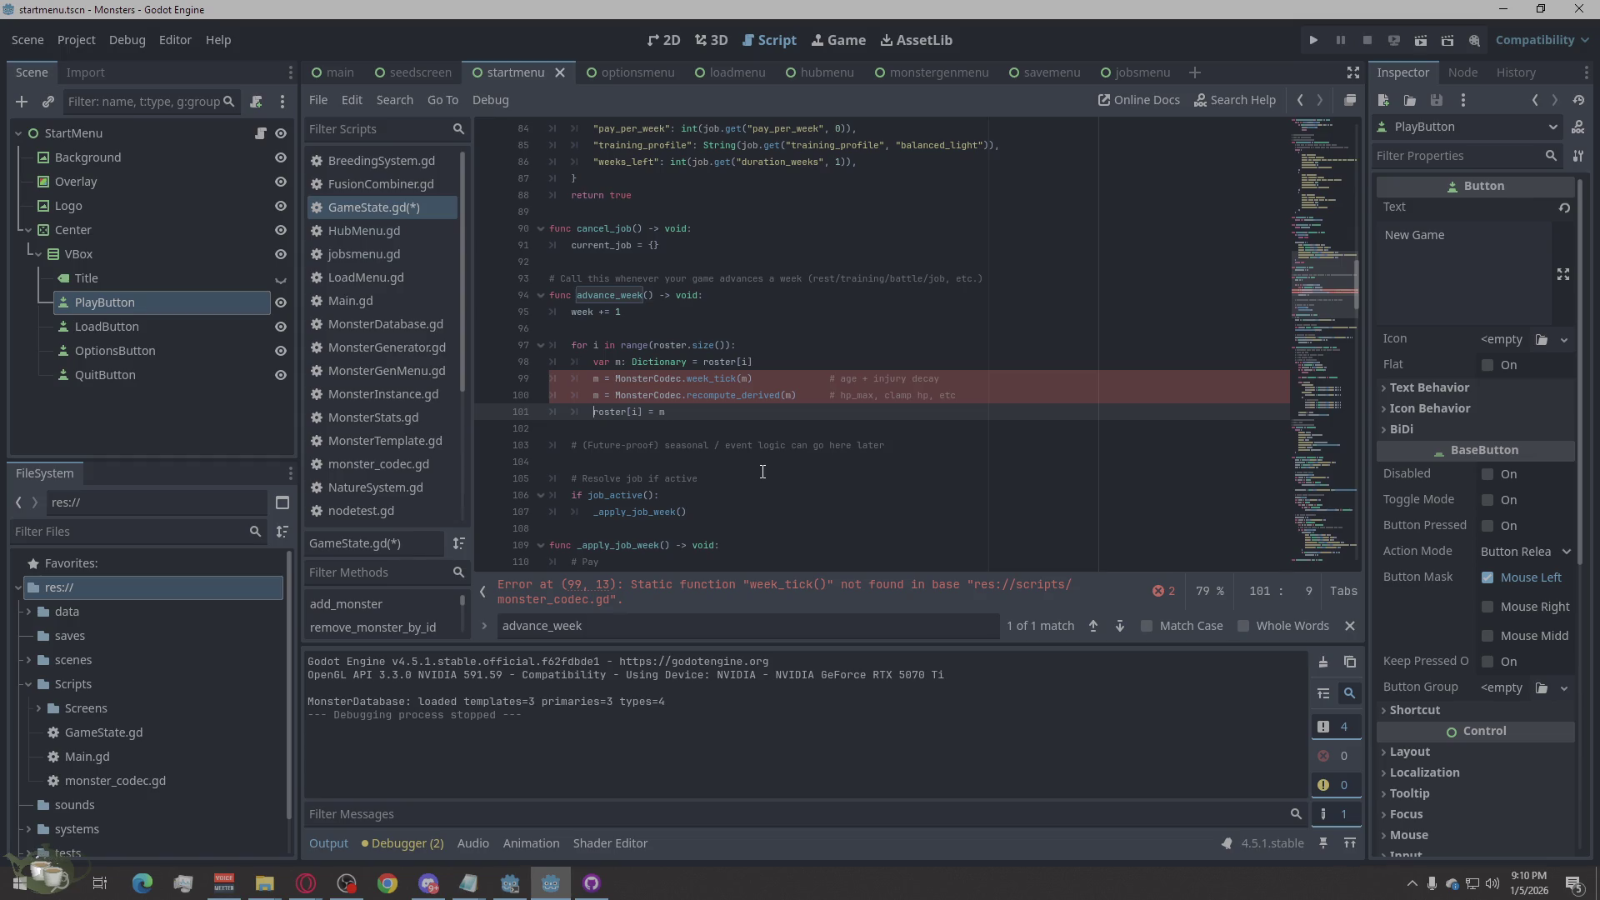
scroll(762, 471, "down", 5)
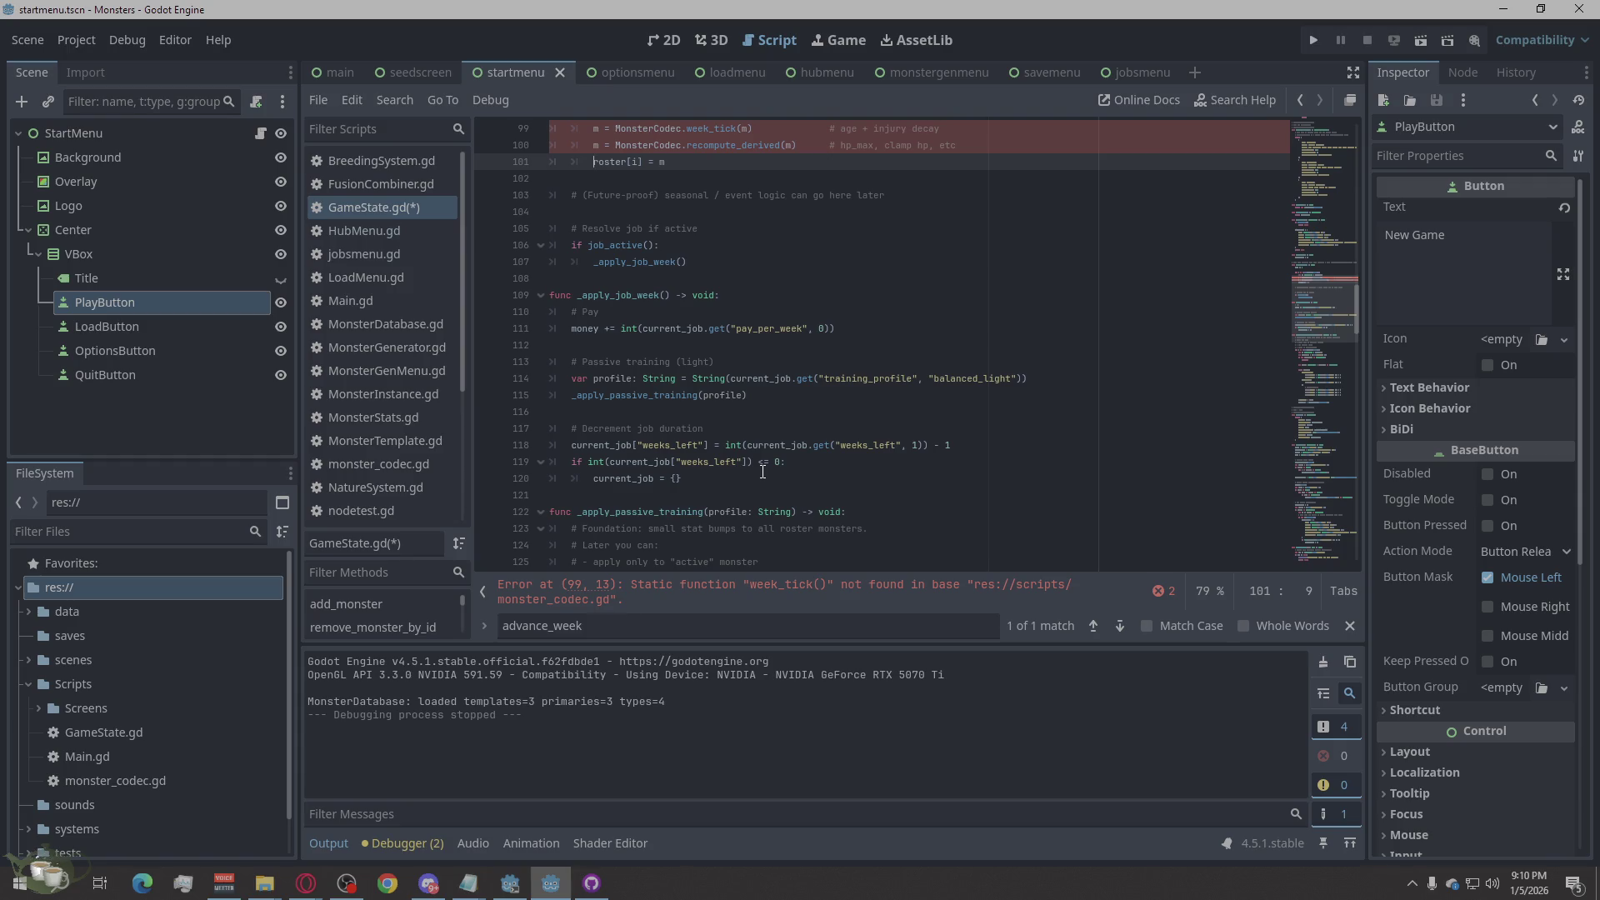
scroll(762, 472, "up", 7)
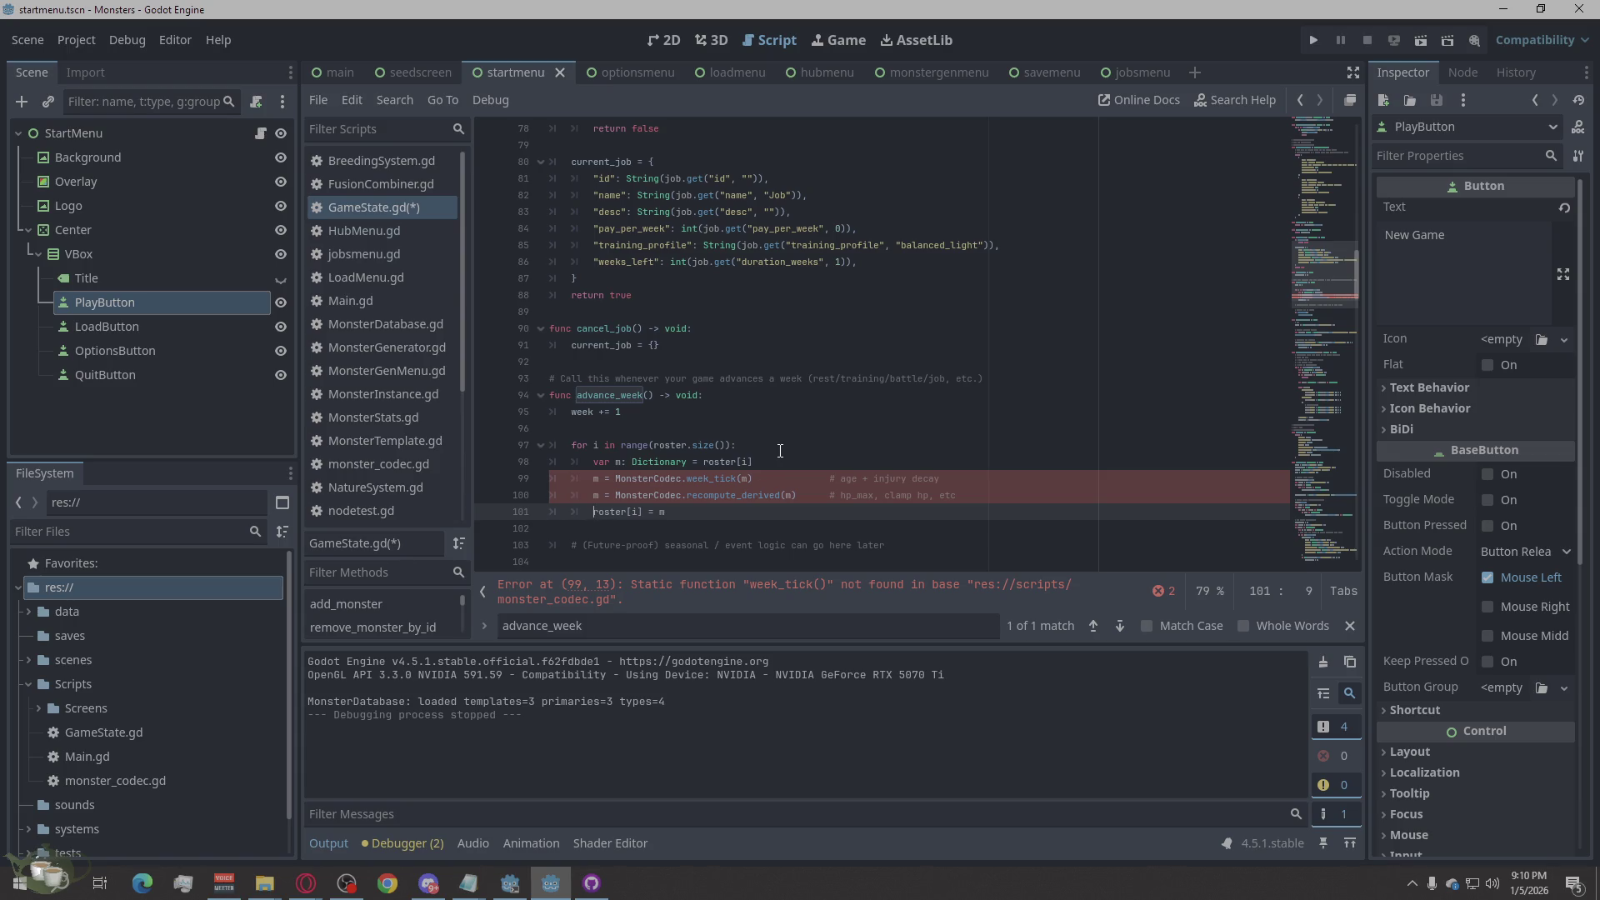
left_click(1021, 596)
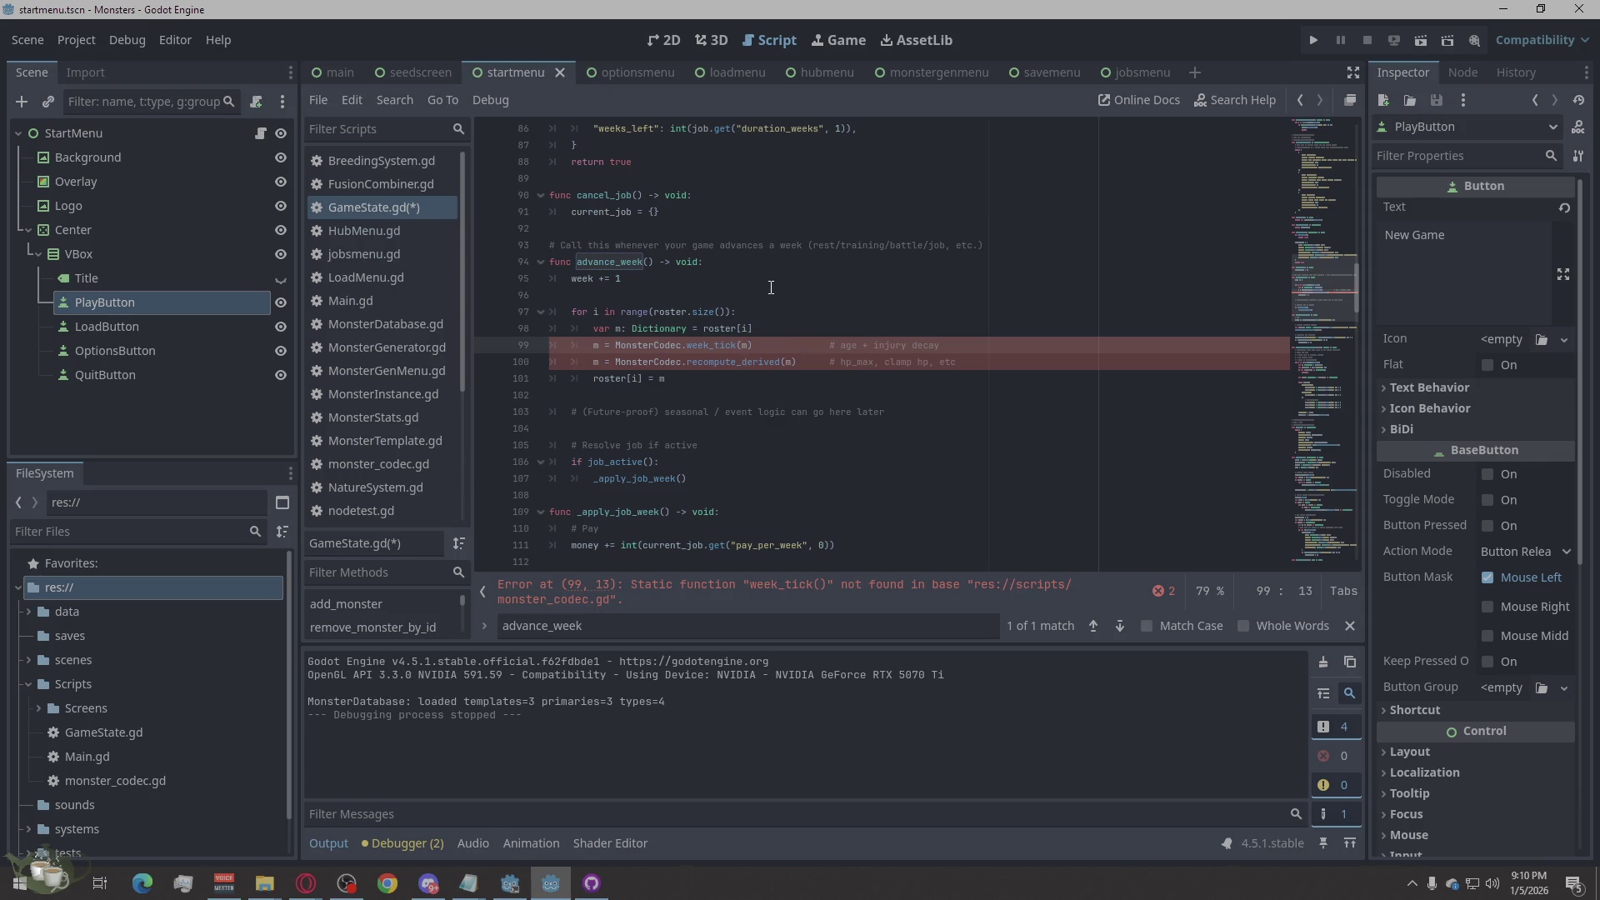
scroll(771, 288, "up", 1)
scroll(770, 287, "up", 3)
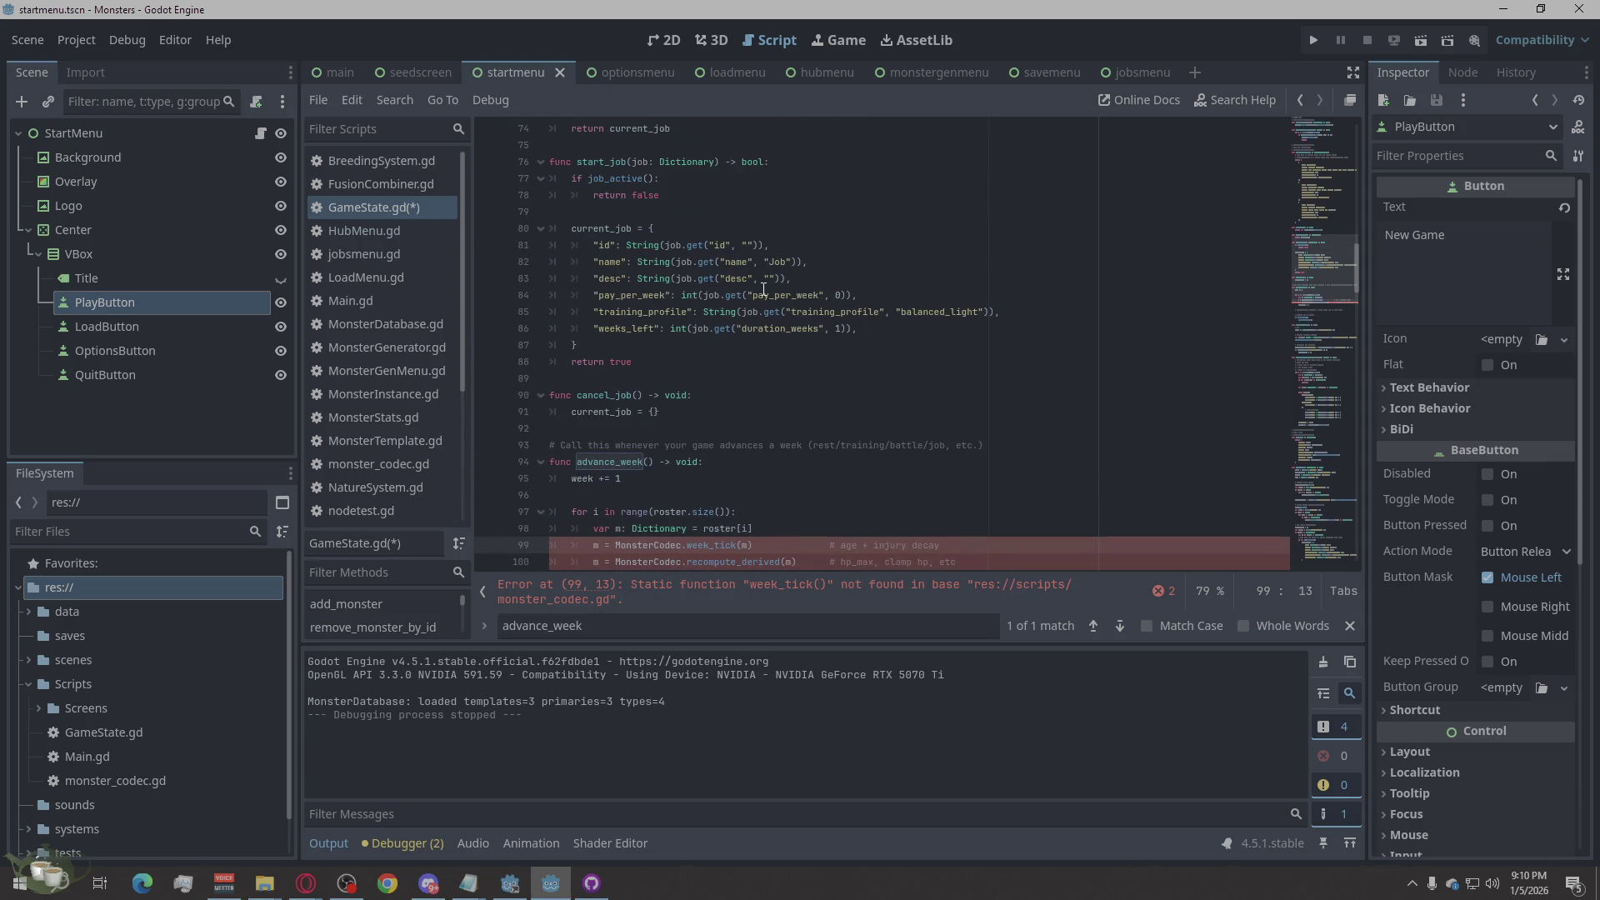
scroll(743, 285, "up", 15)
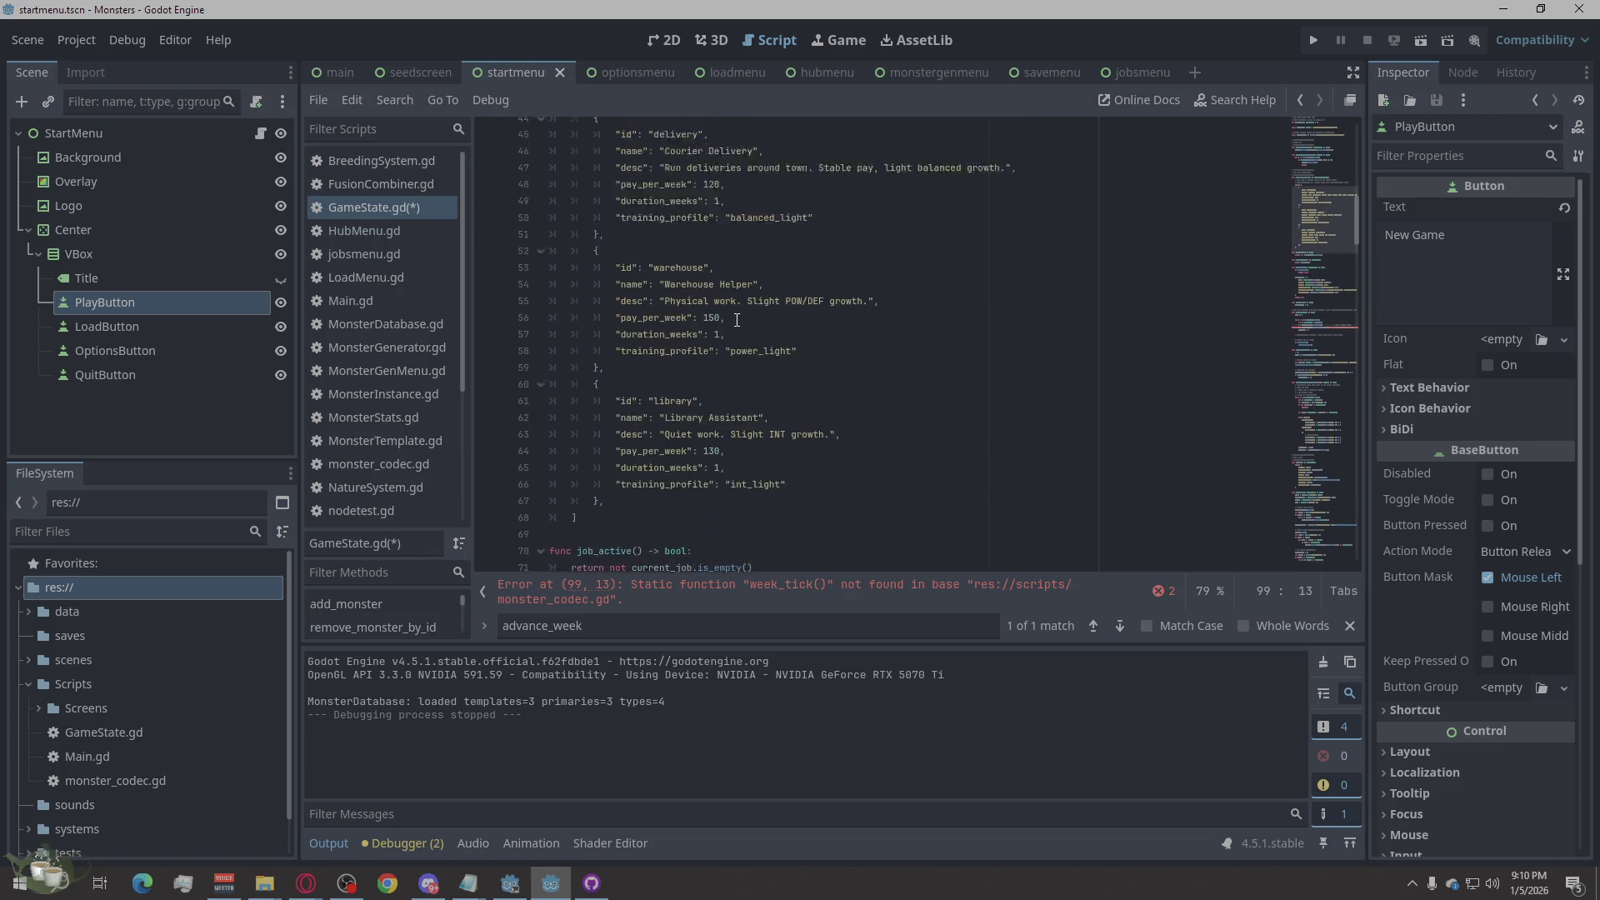
scroll(737, 320, "up", 9)
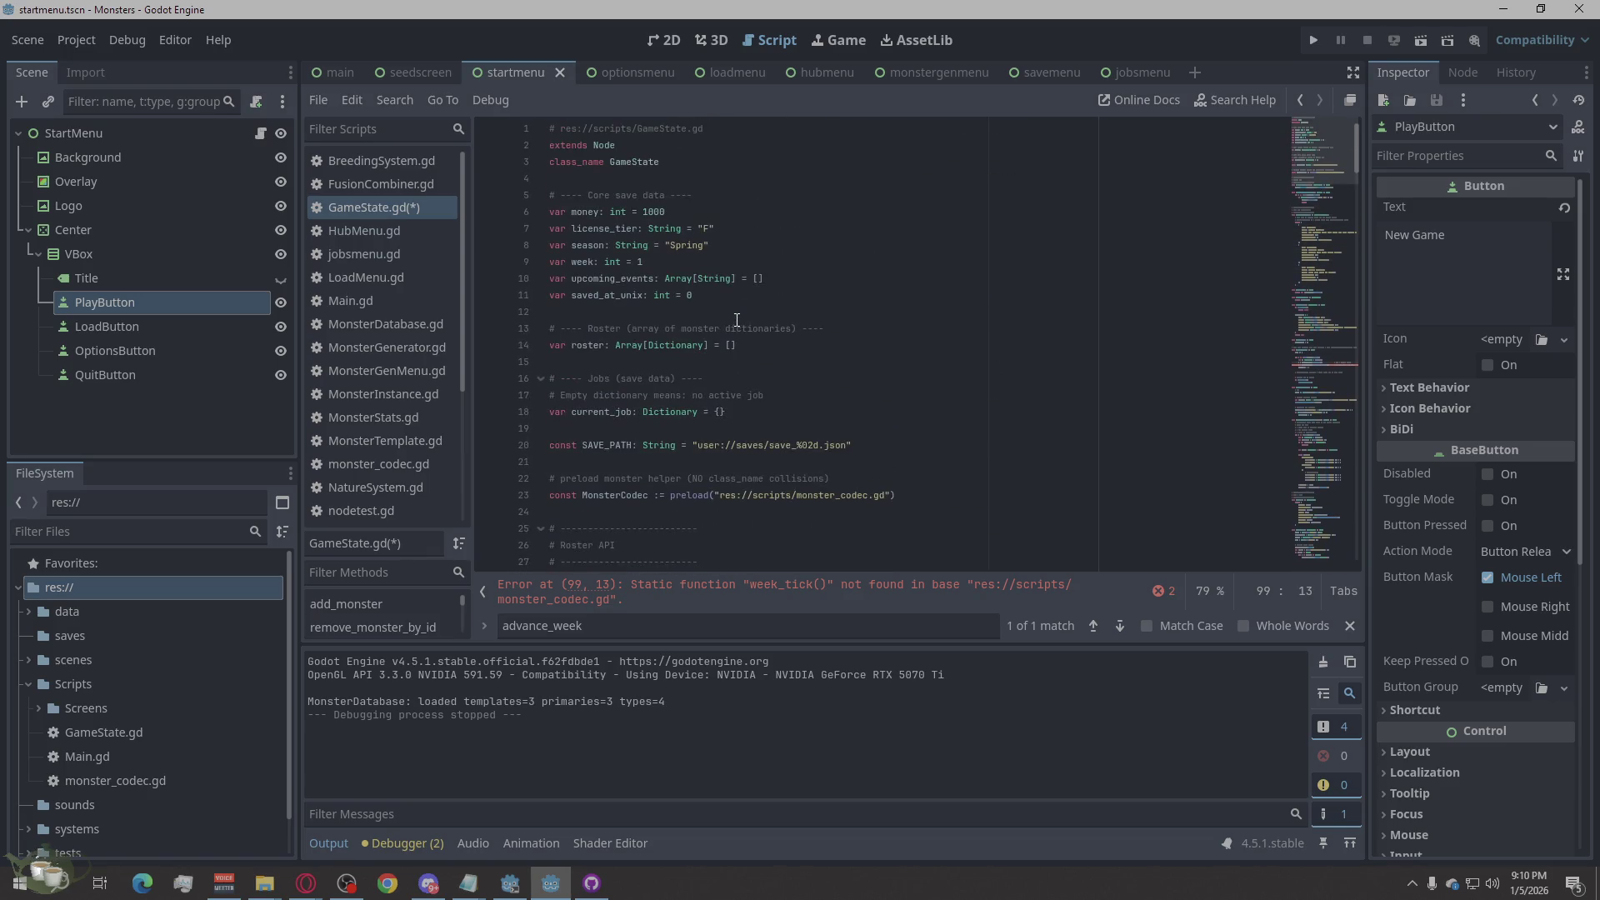
left_click(760, 498)
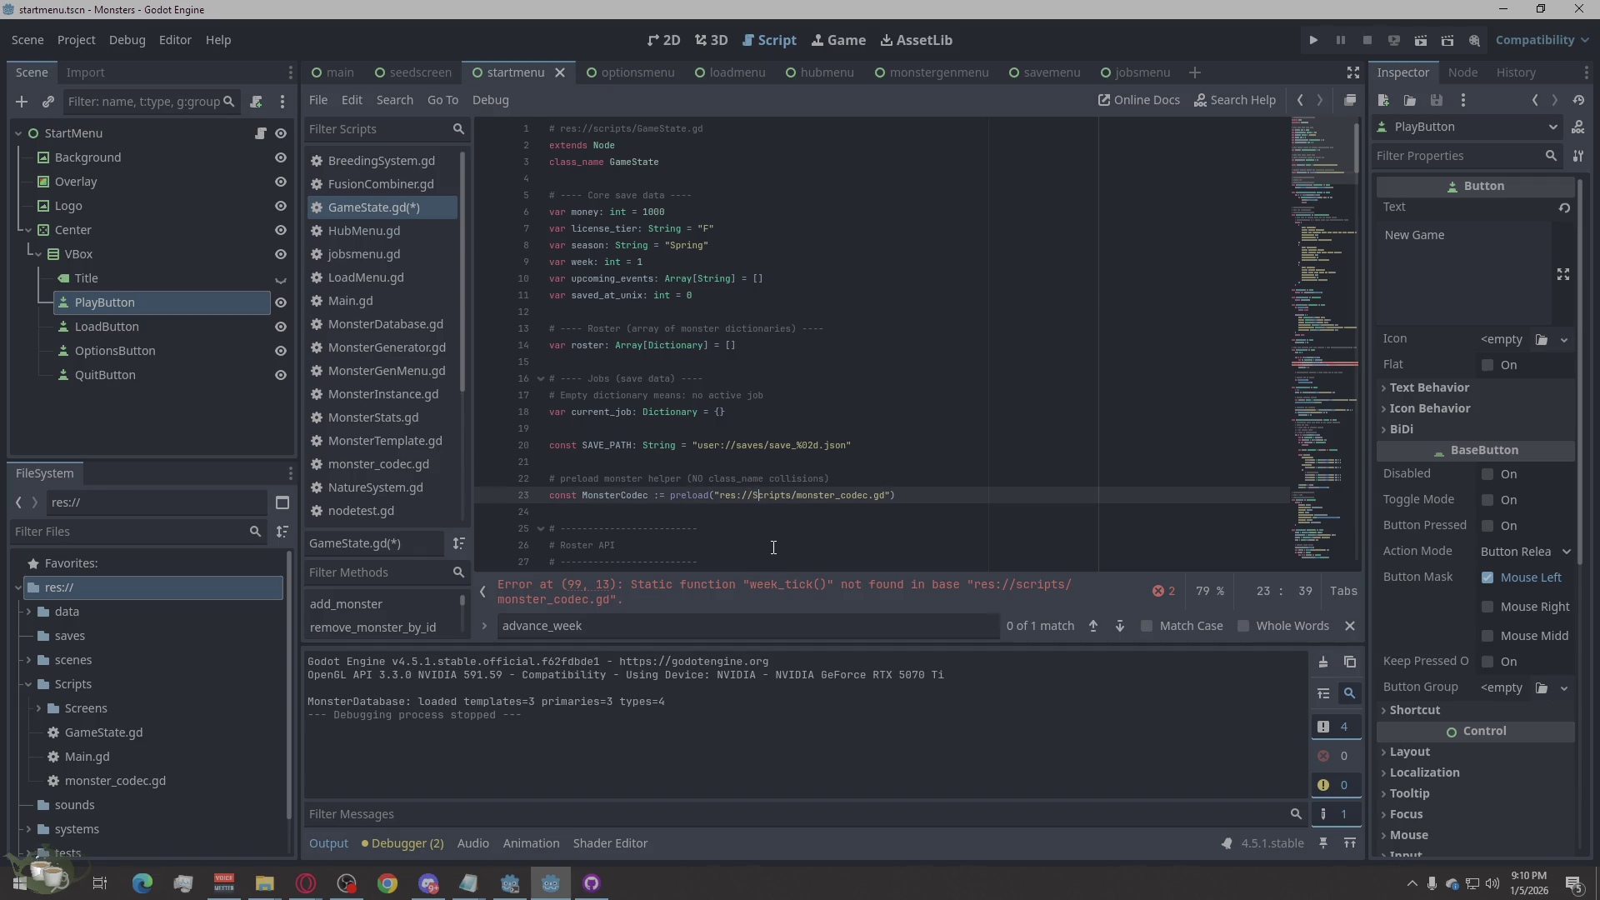
key("BackSpace")
type("S")
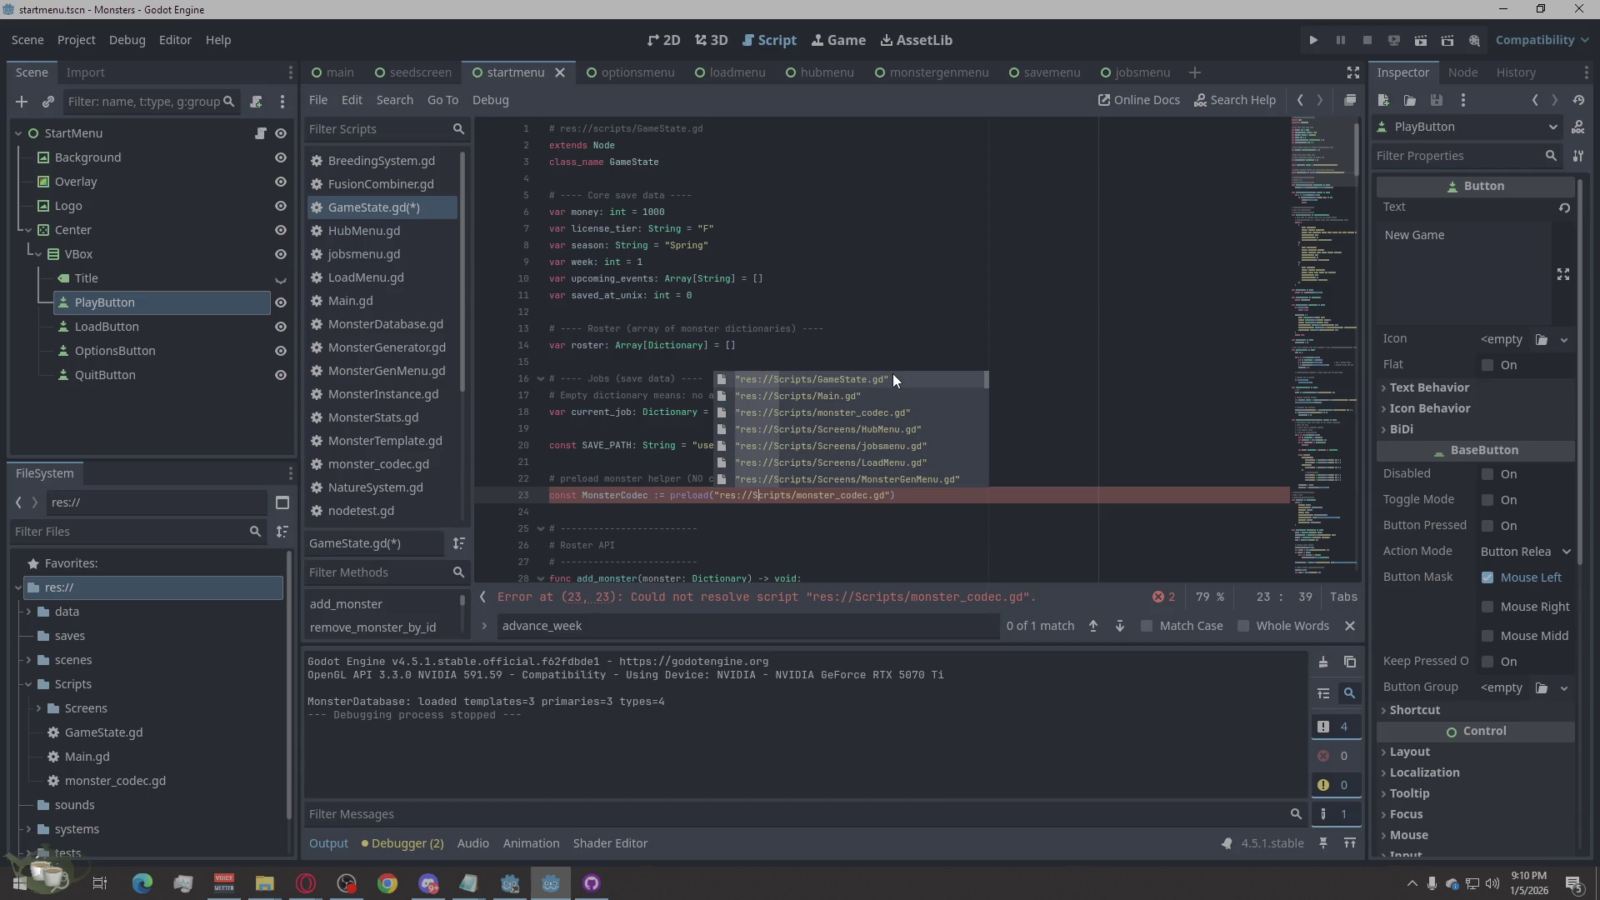
left_click(827, 413)
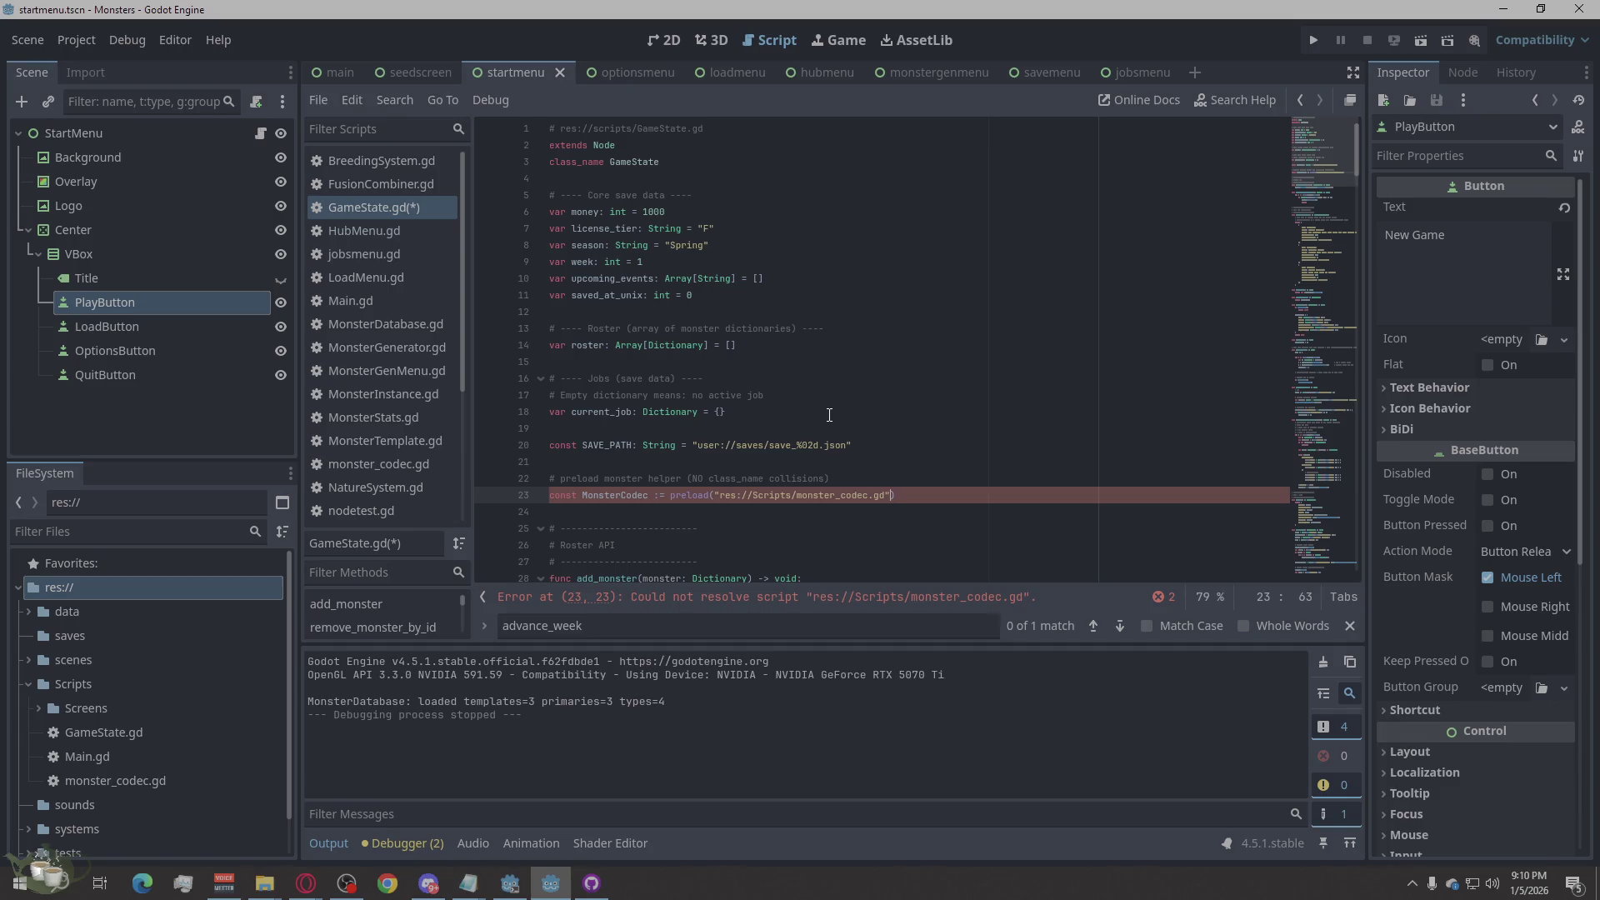
key("Left")
key("Left")
key("Left")
key("shift+Left")
key("shift+F5")
left_click(829, 414)
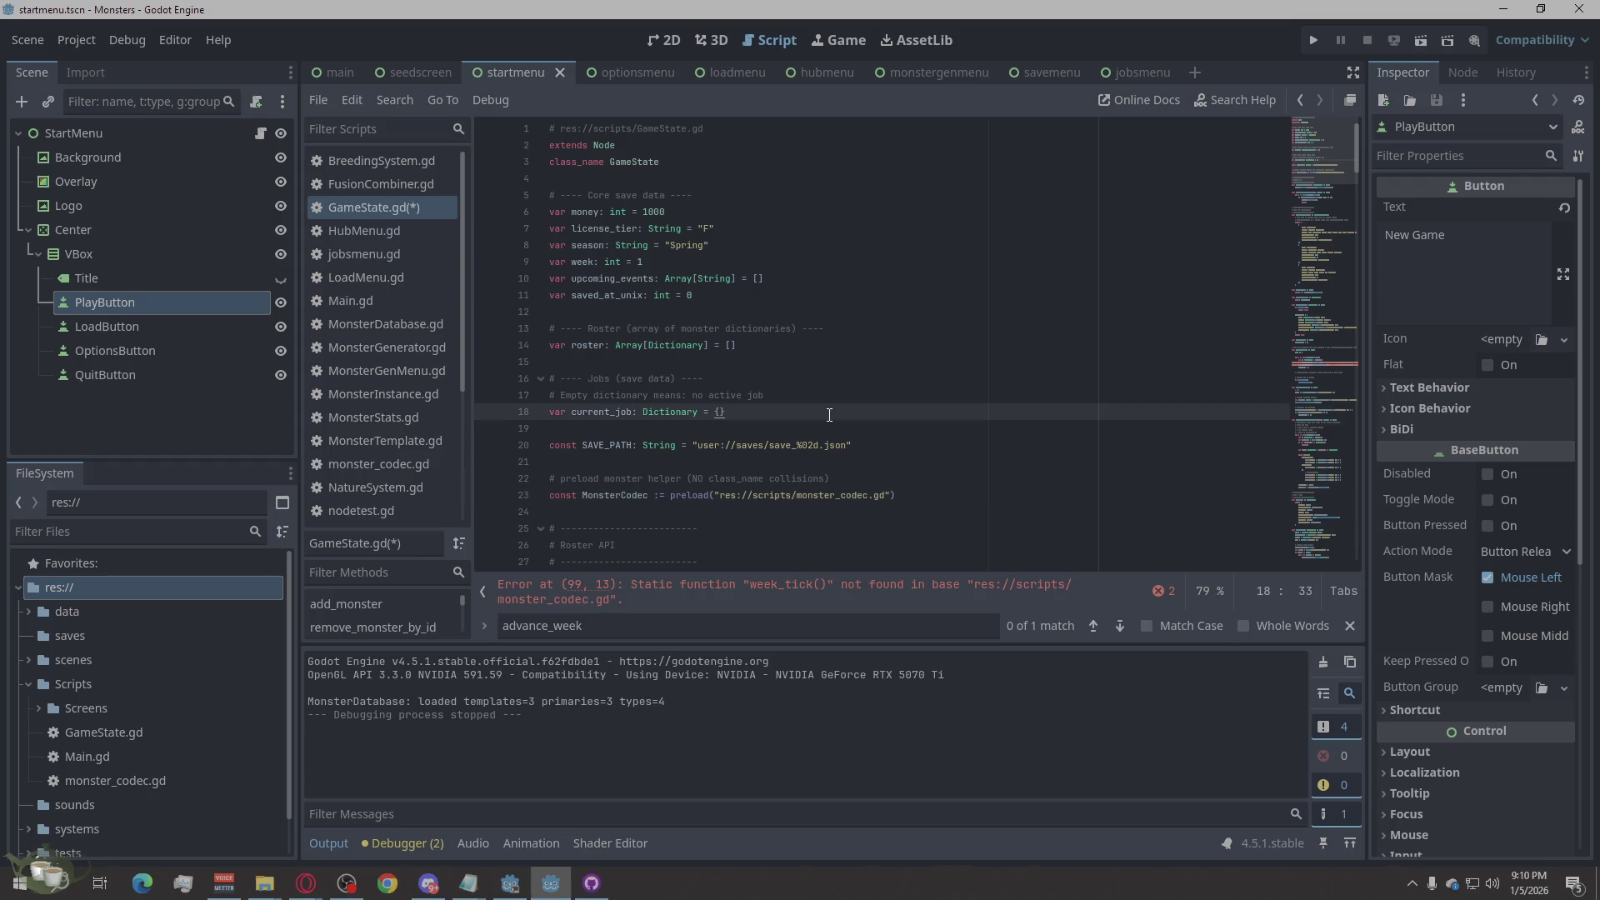
scroll(829, 415, "down", 1)
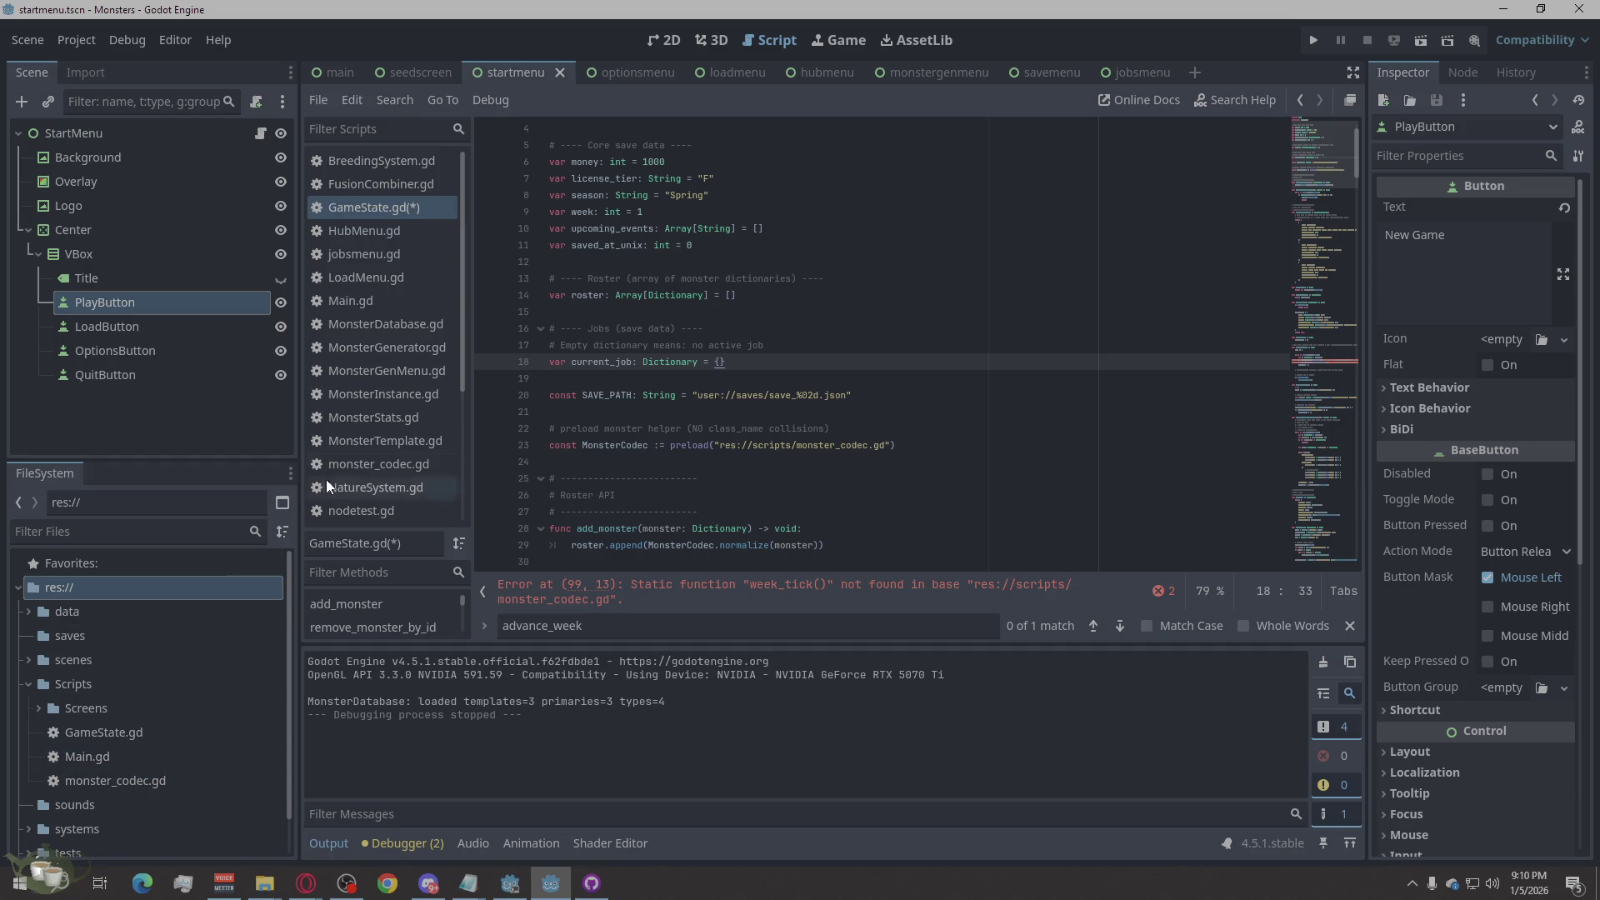
scroll(402, 470, "down", 3)
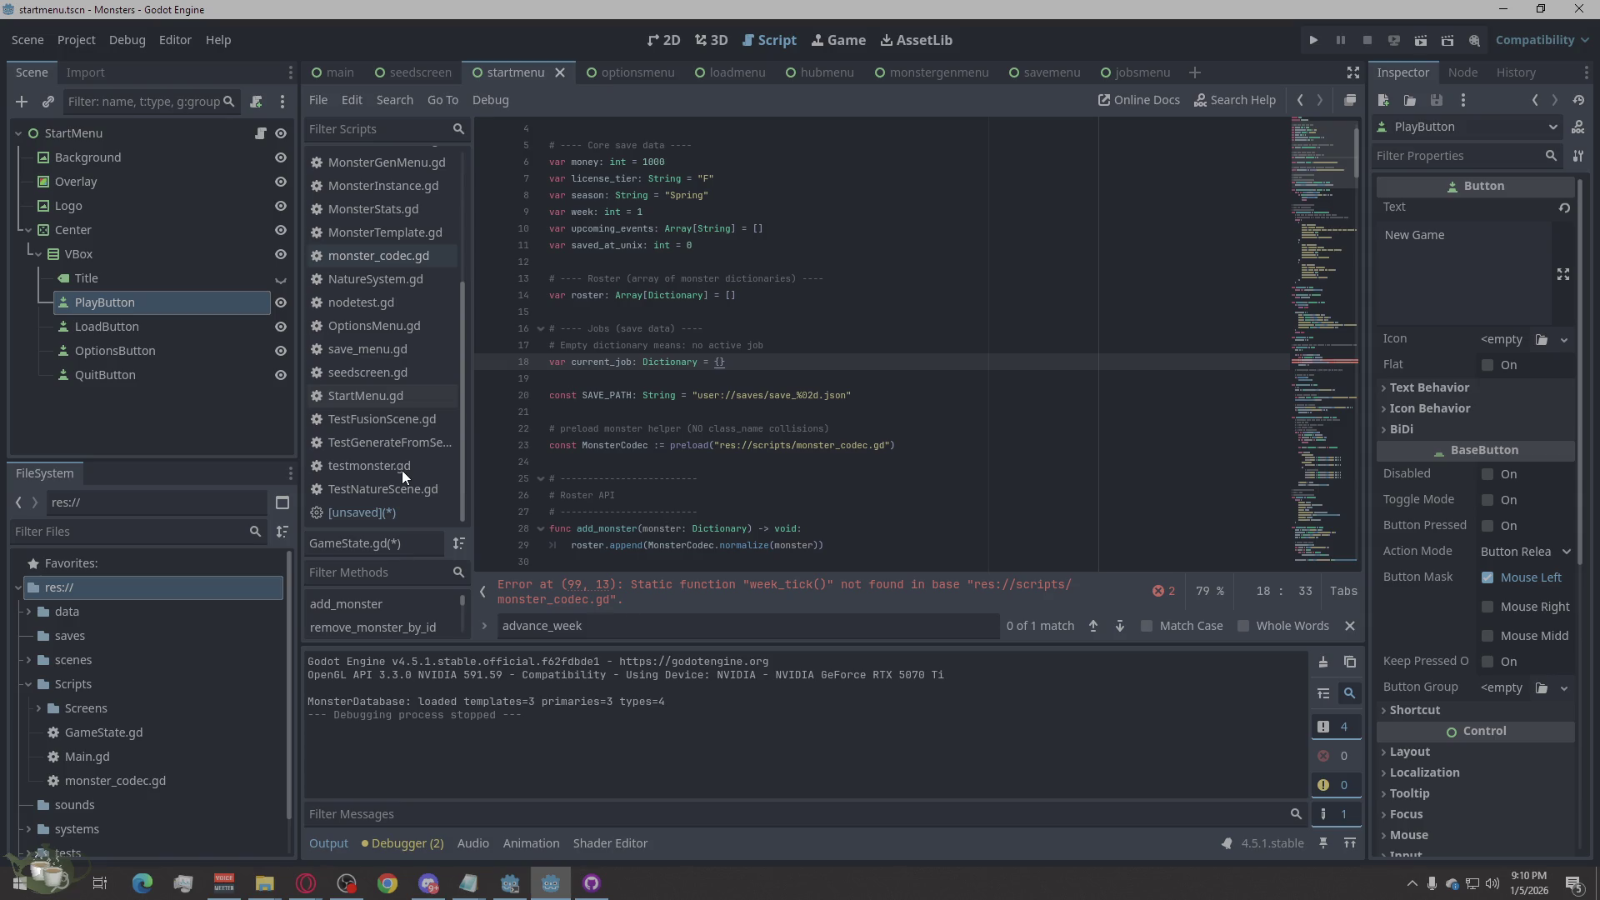
scroll(402, 470, "up", 2)
scroll(417, 498, "down", 1)
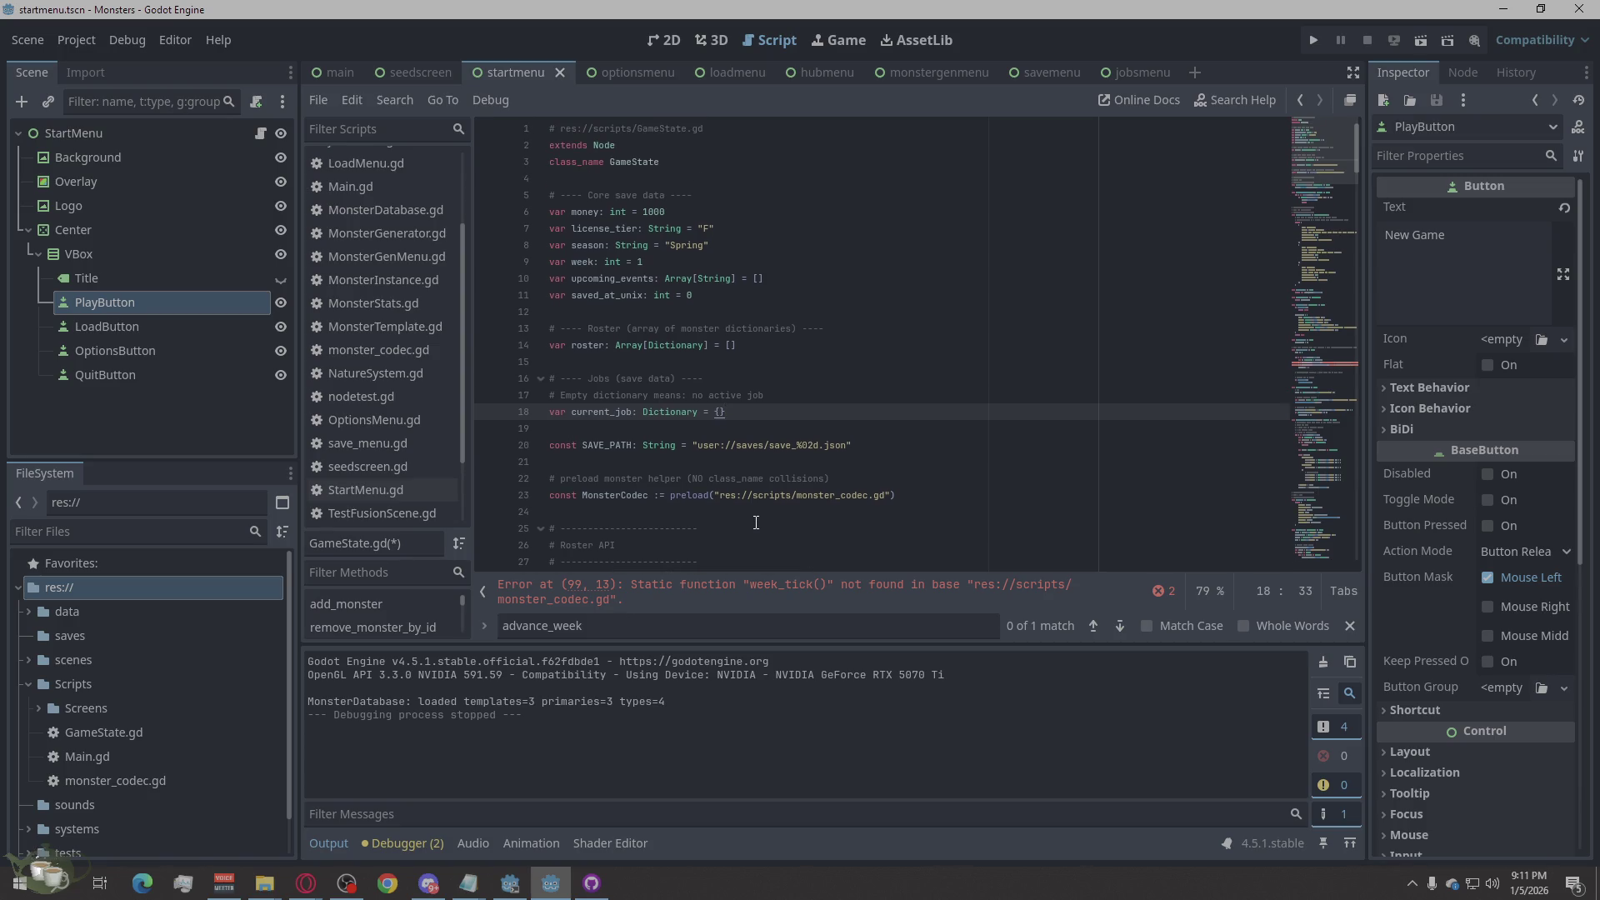
scroll(756, 523, "down", 3)
scroll(742, 526, "down", 8)
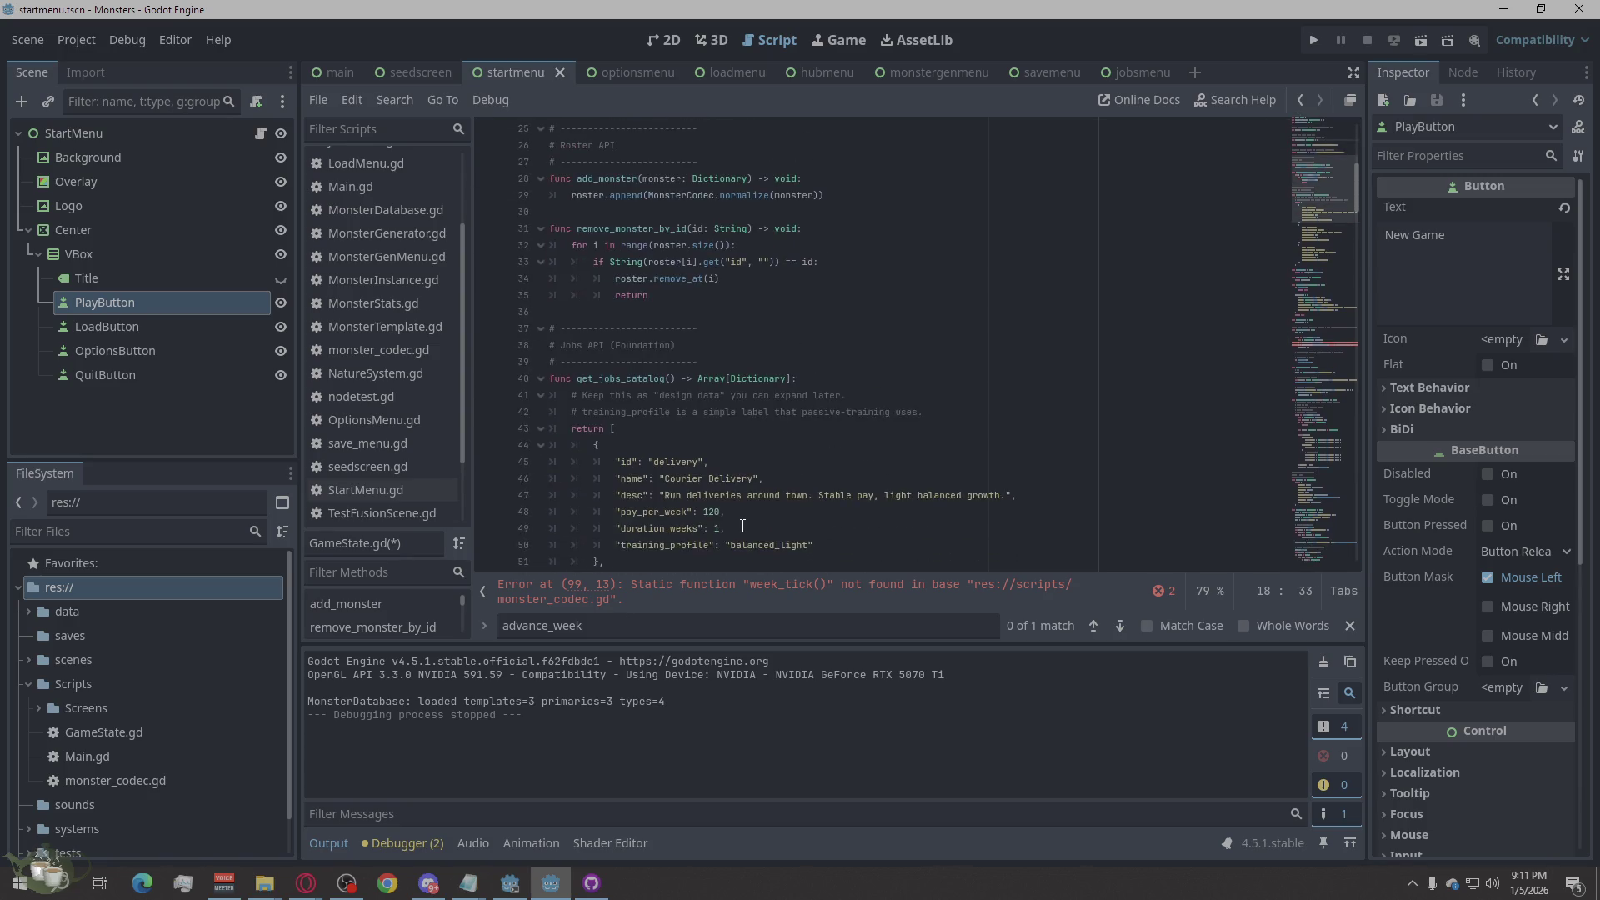
scroll(743, 525, "down", 7)
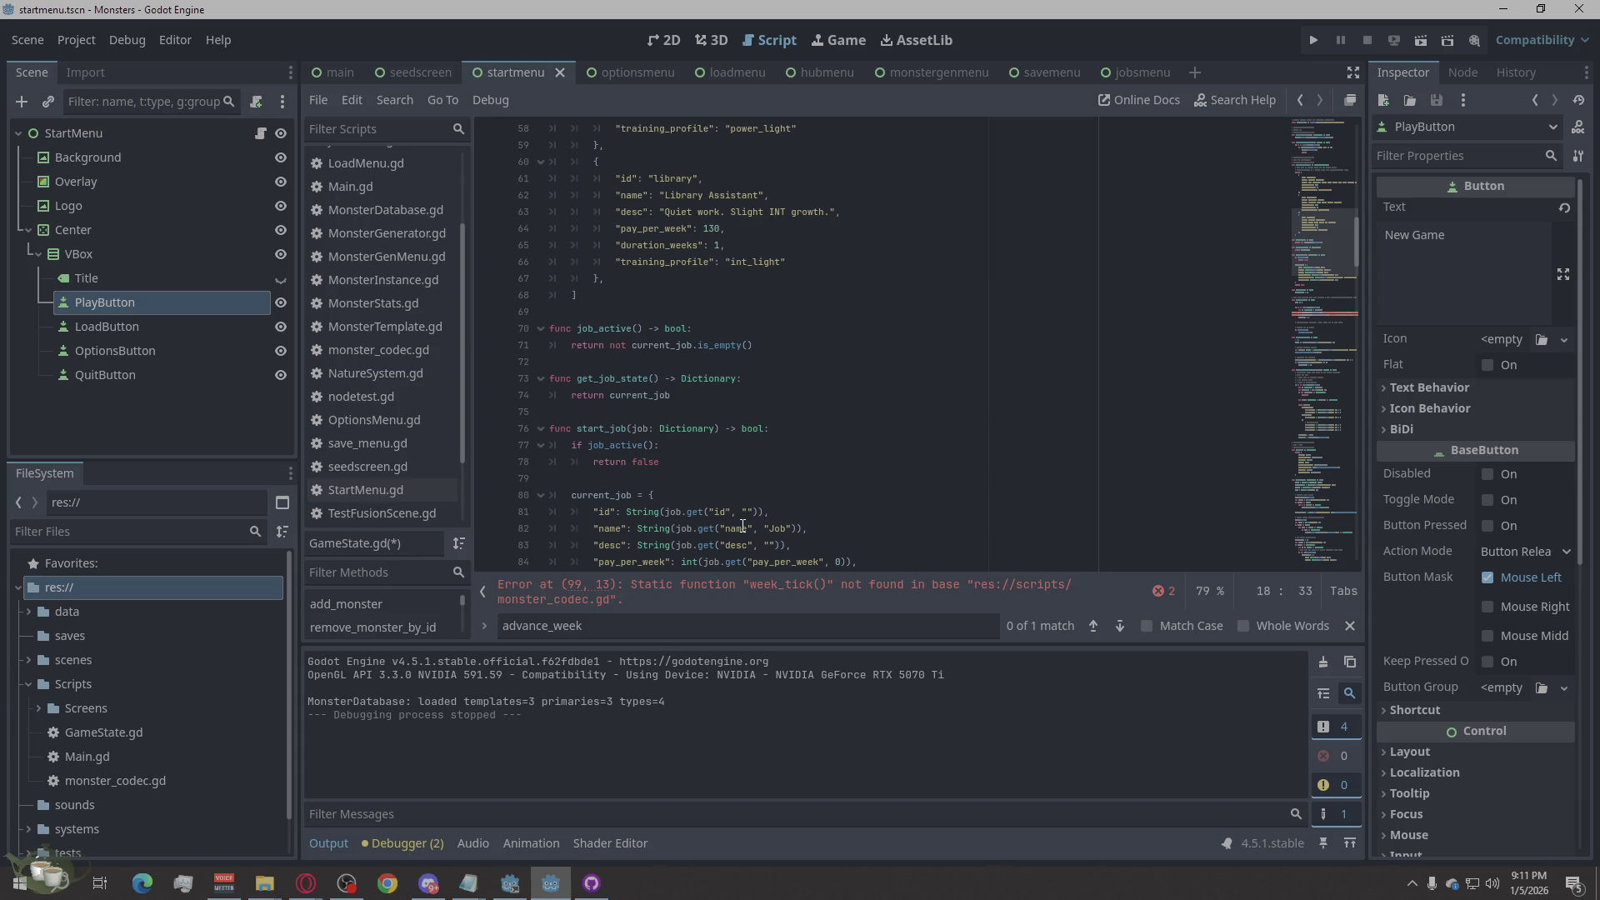
Step: Copy the path res://Scripts/monster_codec.gd and switch to the Opera browser
right_click(153, 780)
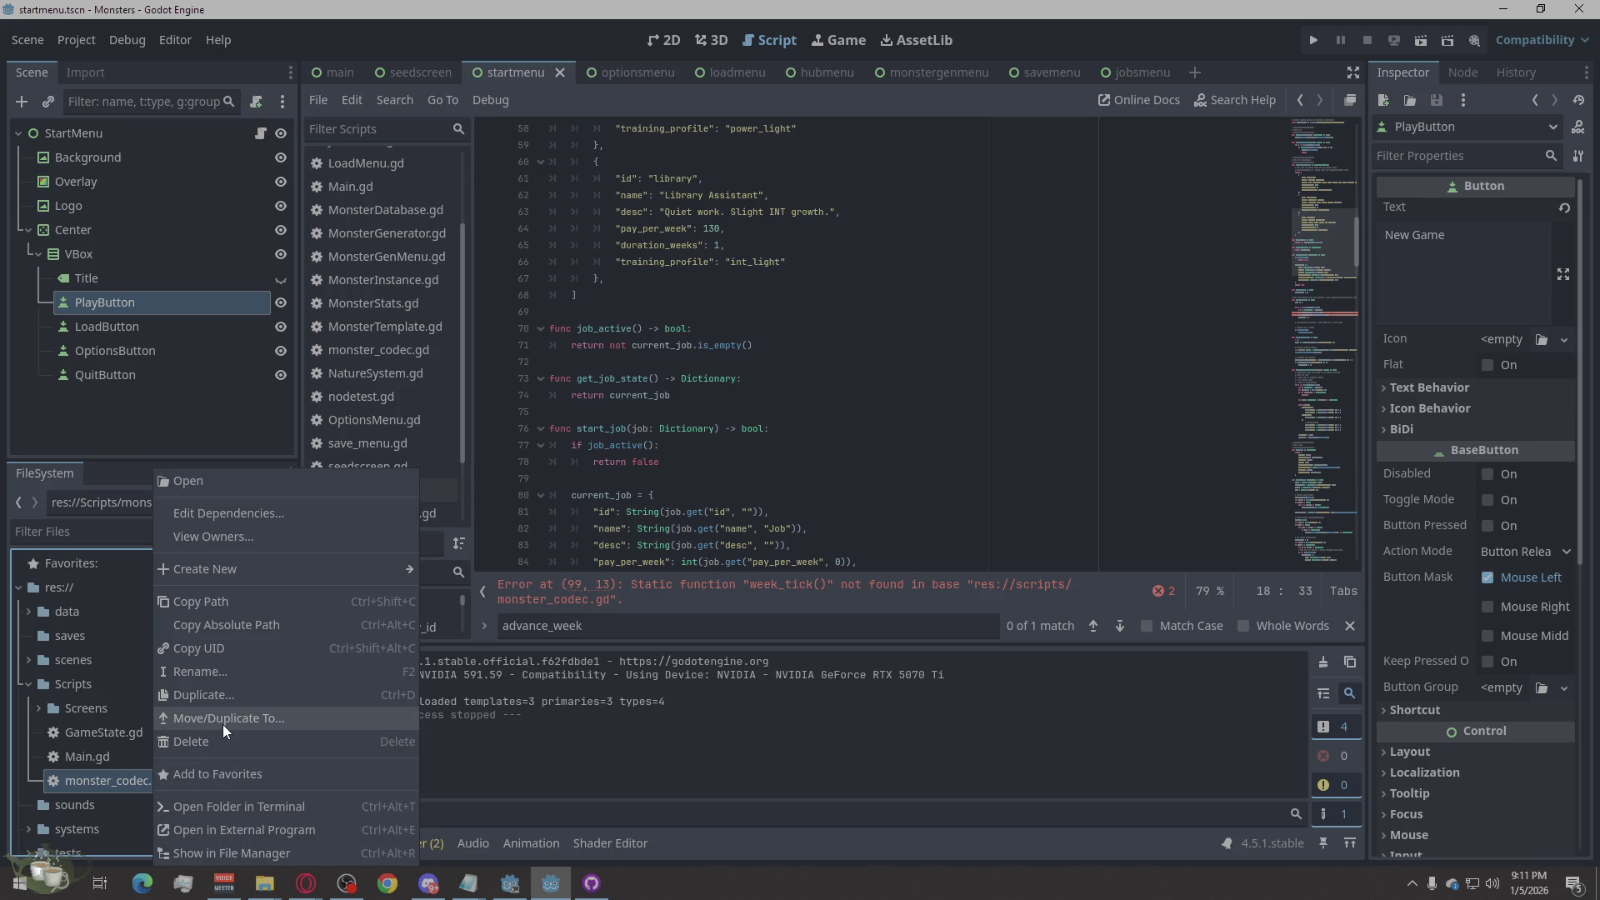
left_click(223, 602)
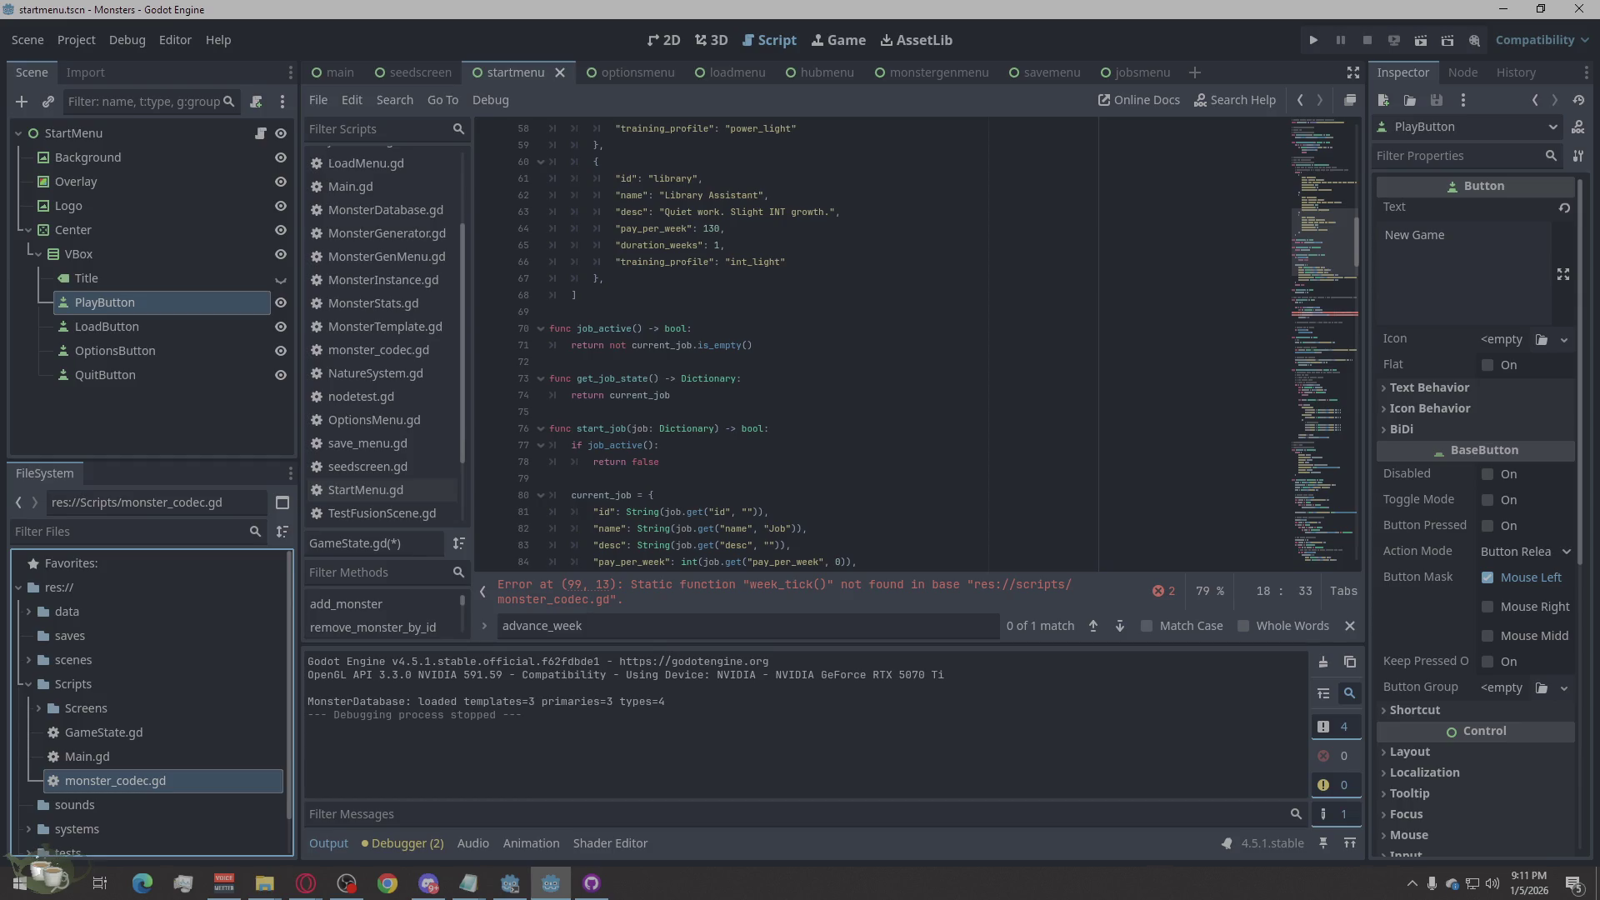
left_click(306, 883)
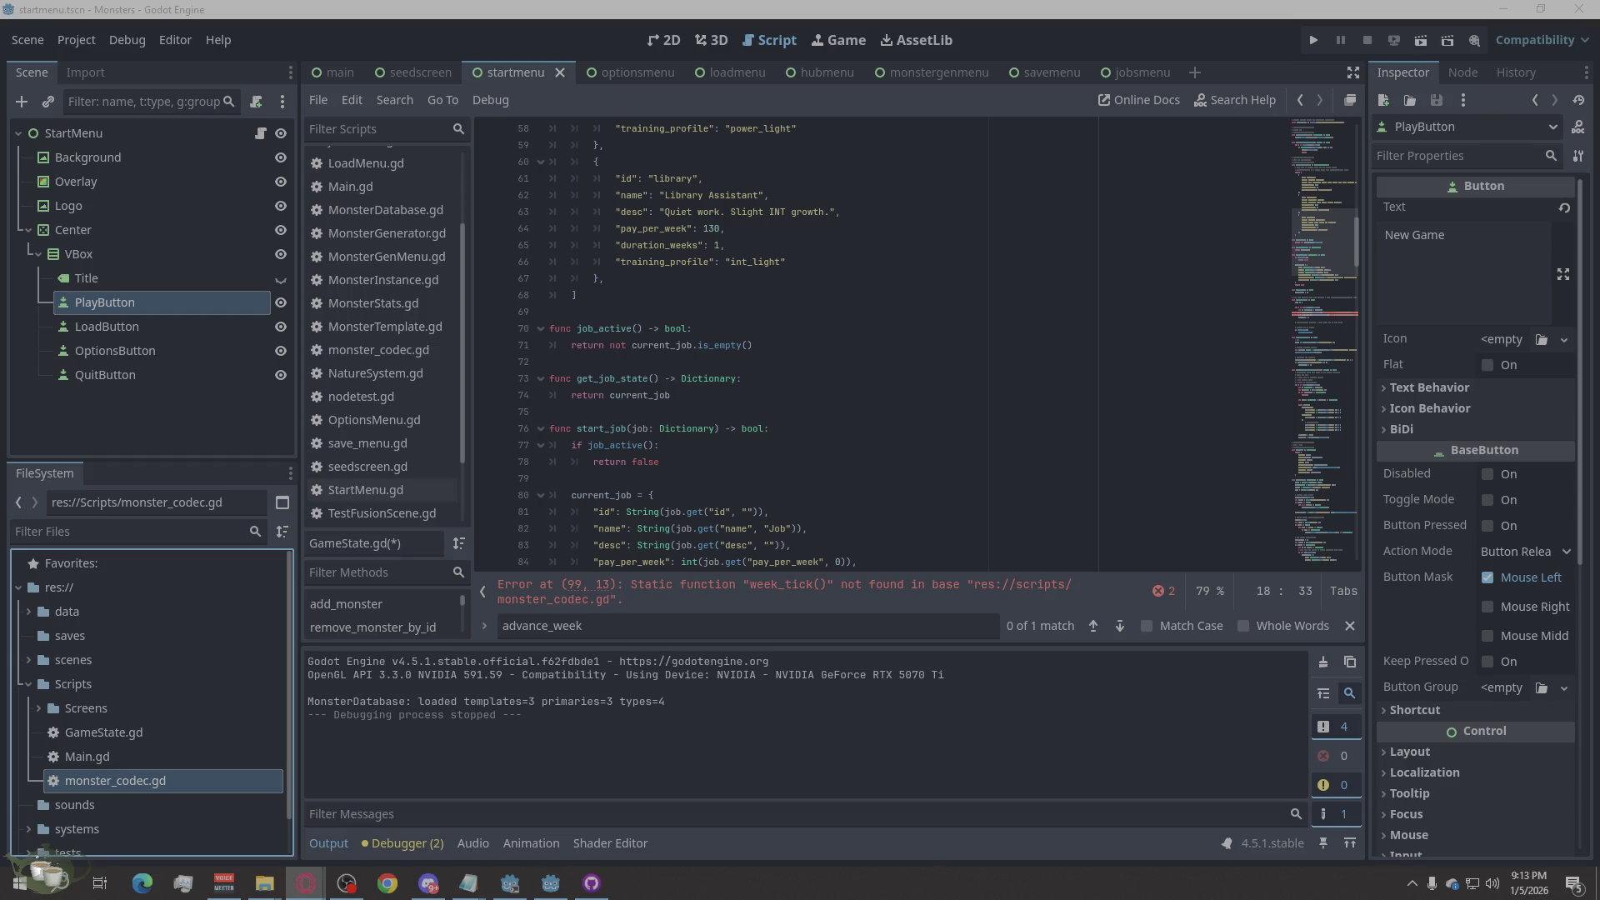
Step: Delete the roster loop and its leftover blank lines from advance_week in GameState.gd
scroll(433, 487, "up", 2)
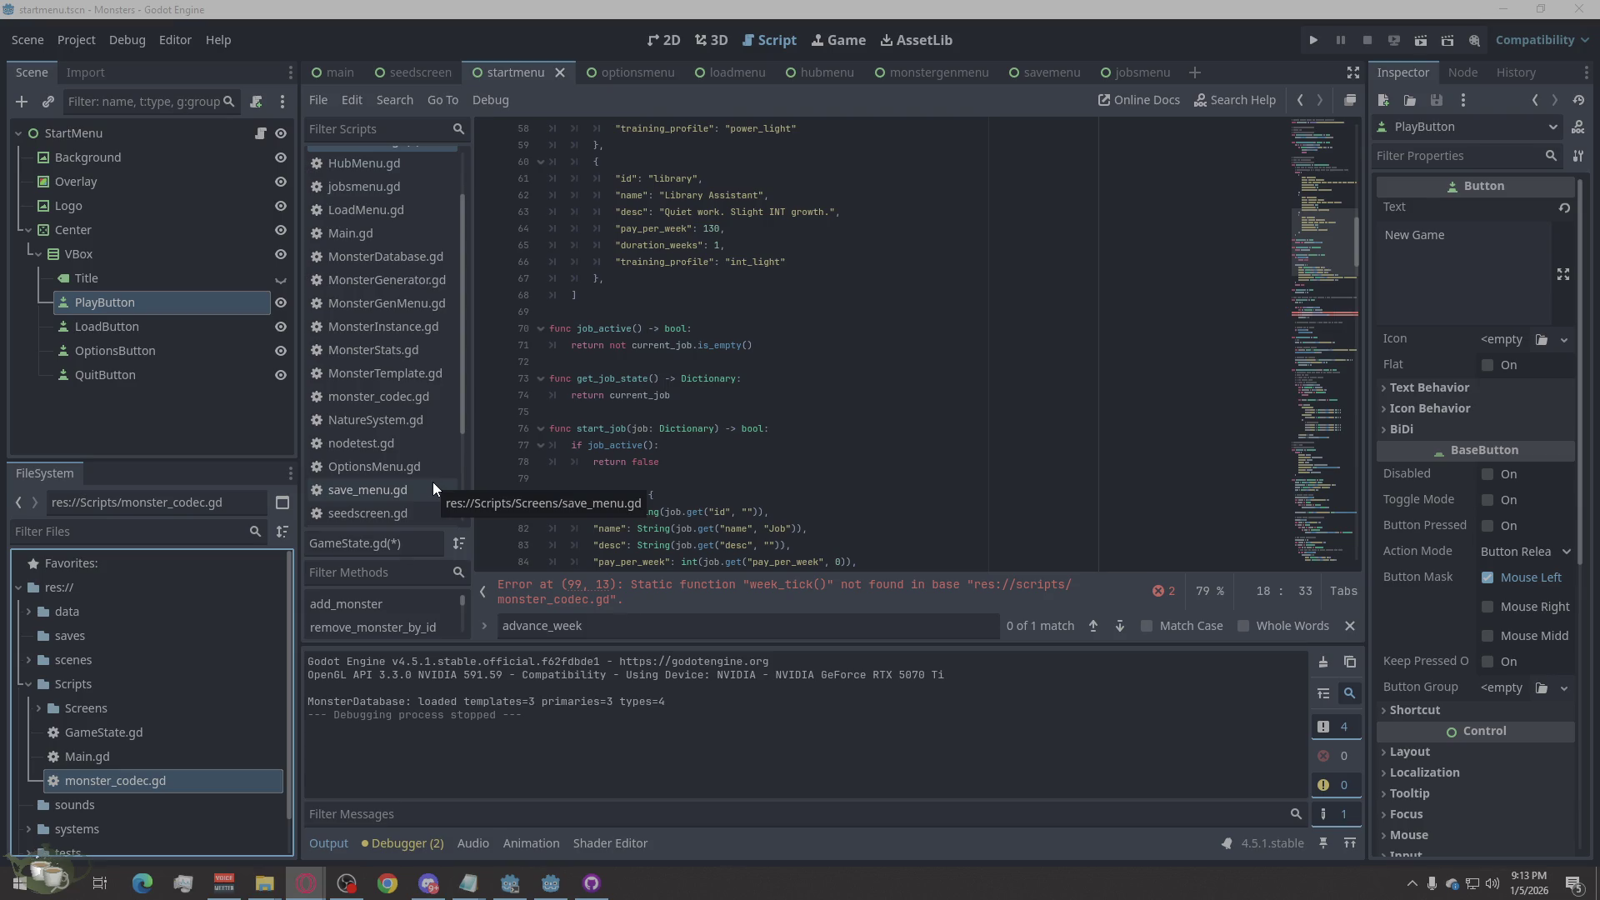
scroll(433, 482, "up", 3)
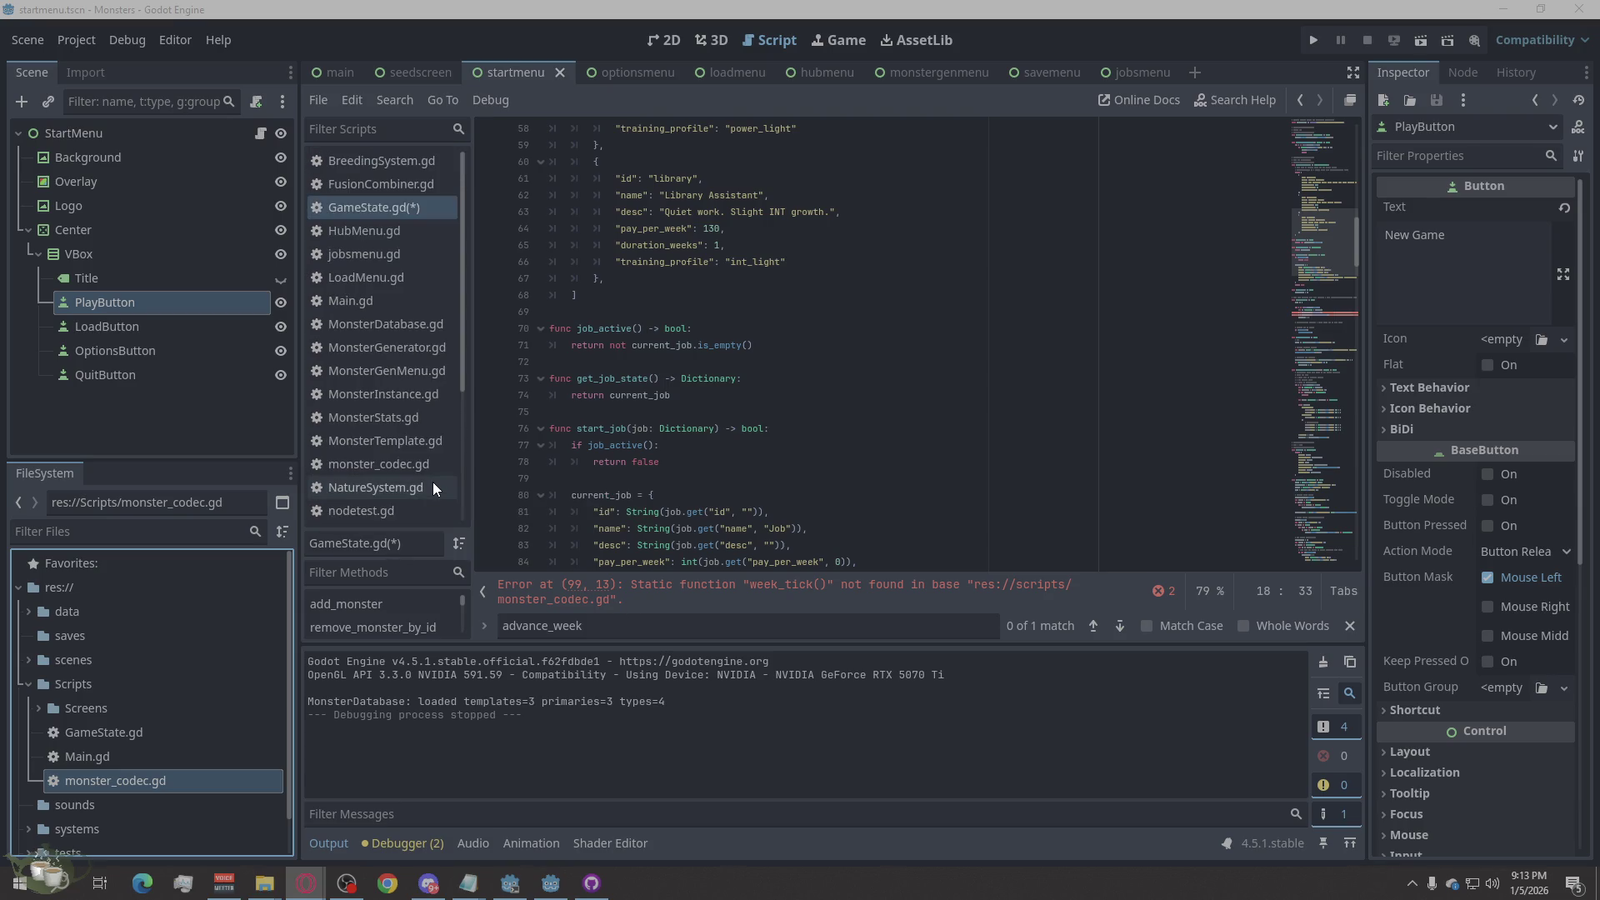
left_click(772, 281)
scroll(819, 432, "down", 10)
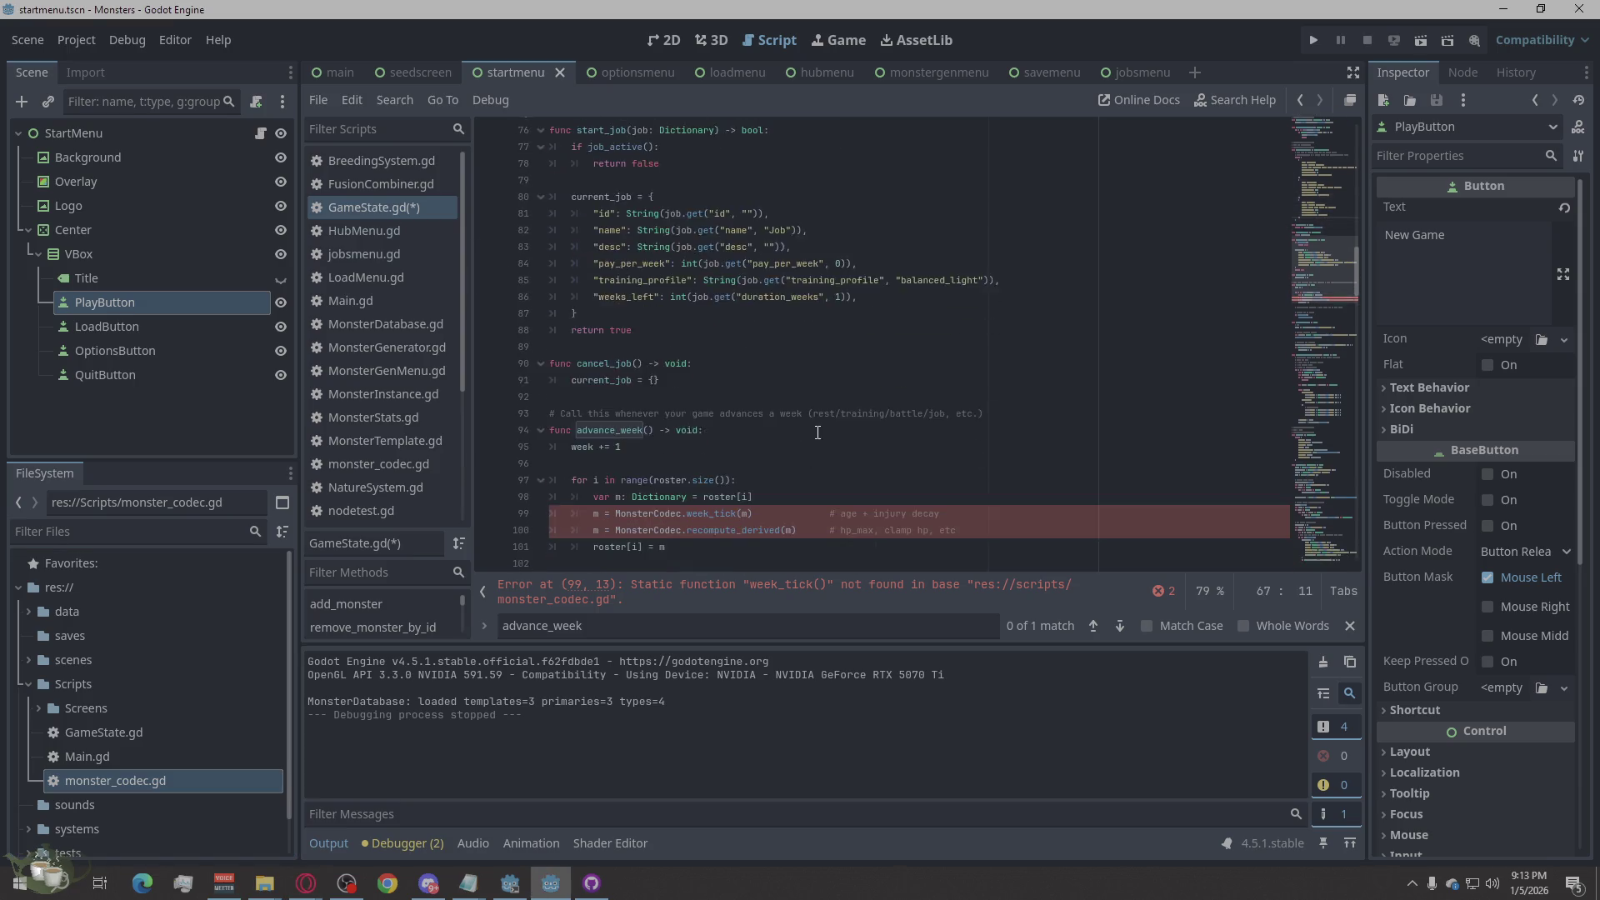
scroll(819, 432, "up", 3)
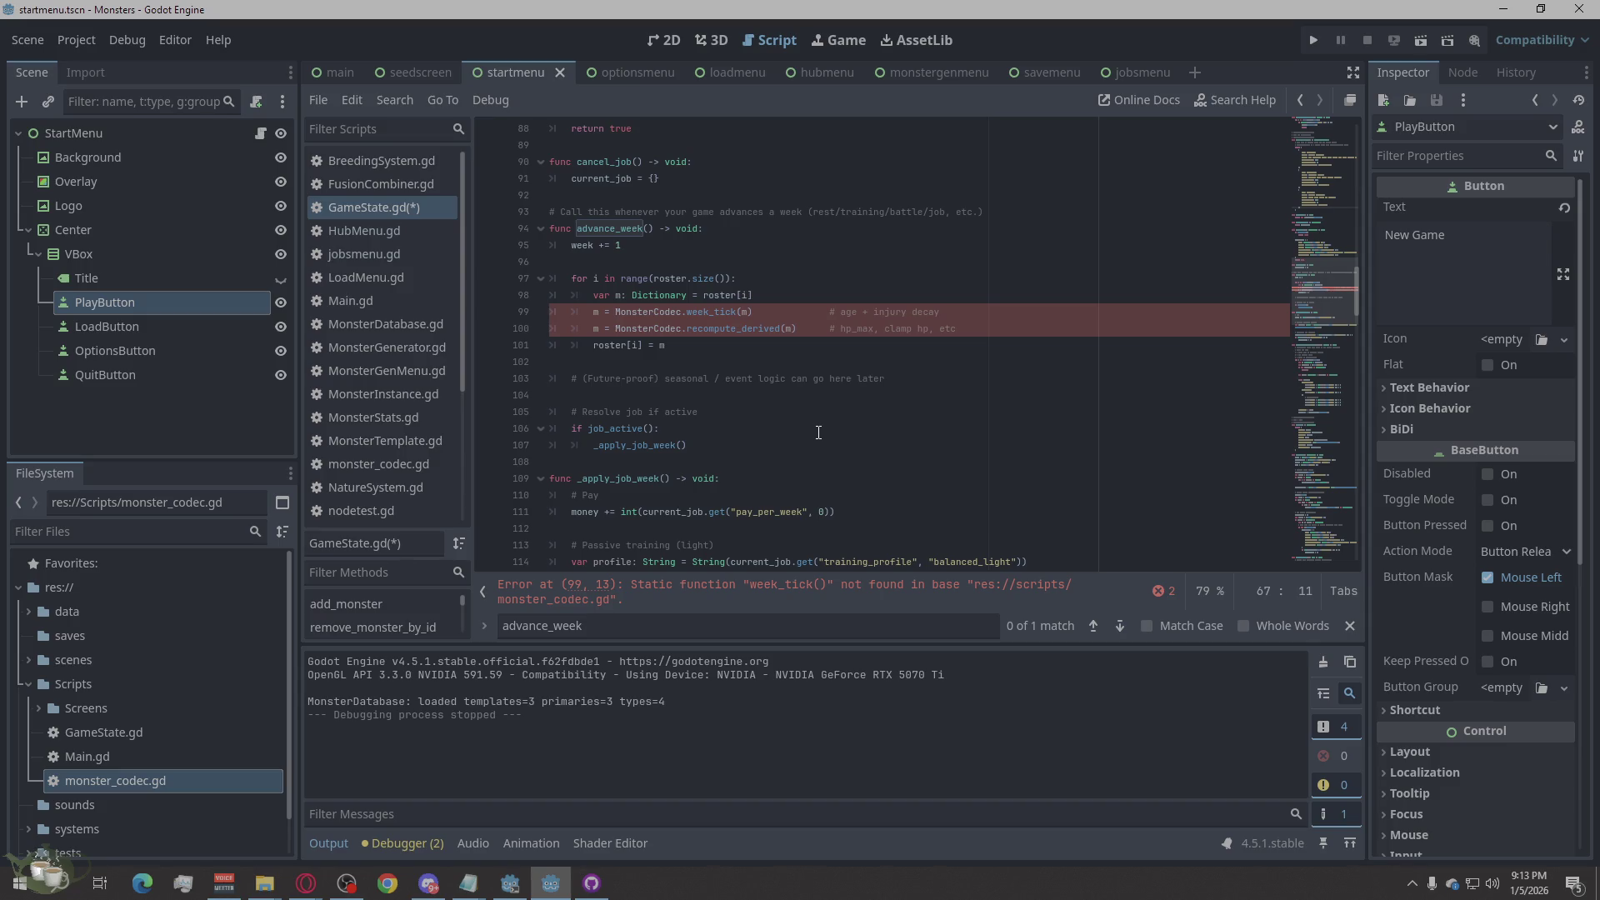
key("ctrl+BackSpace")
key("ctrl+BackSpace")
key("ctrl+BackSpace")
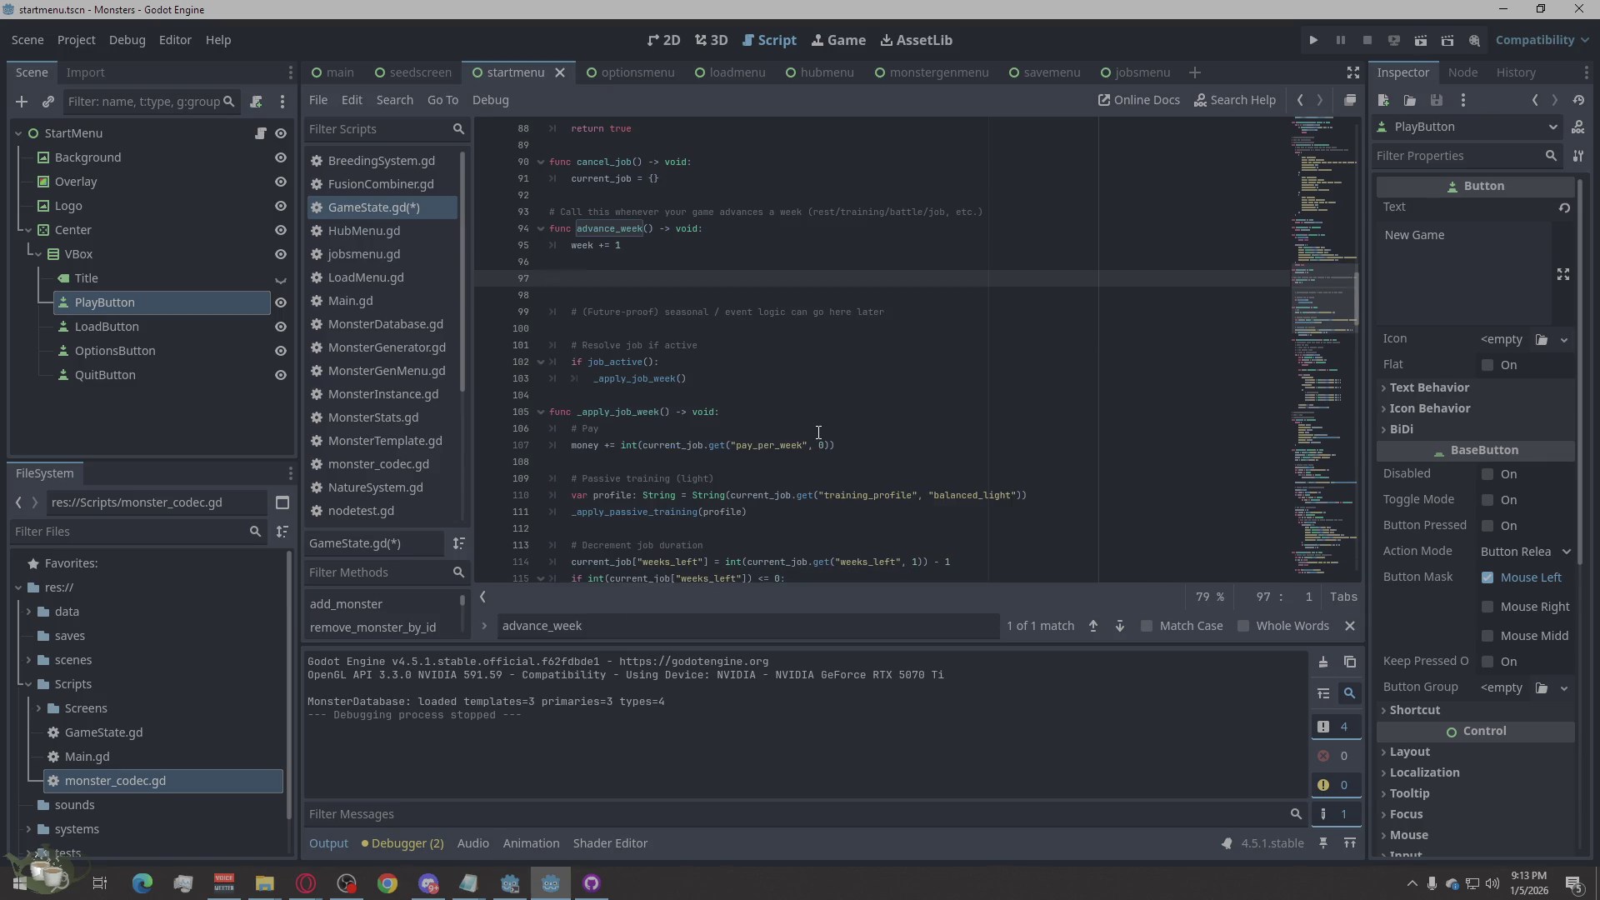
key("BackSpace")
key("BackSpace")
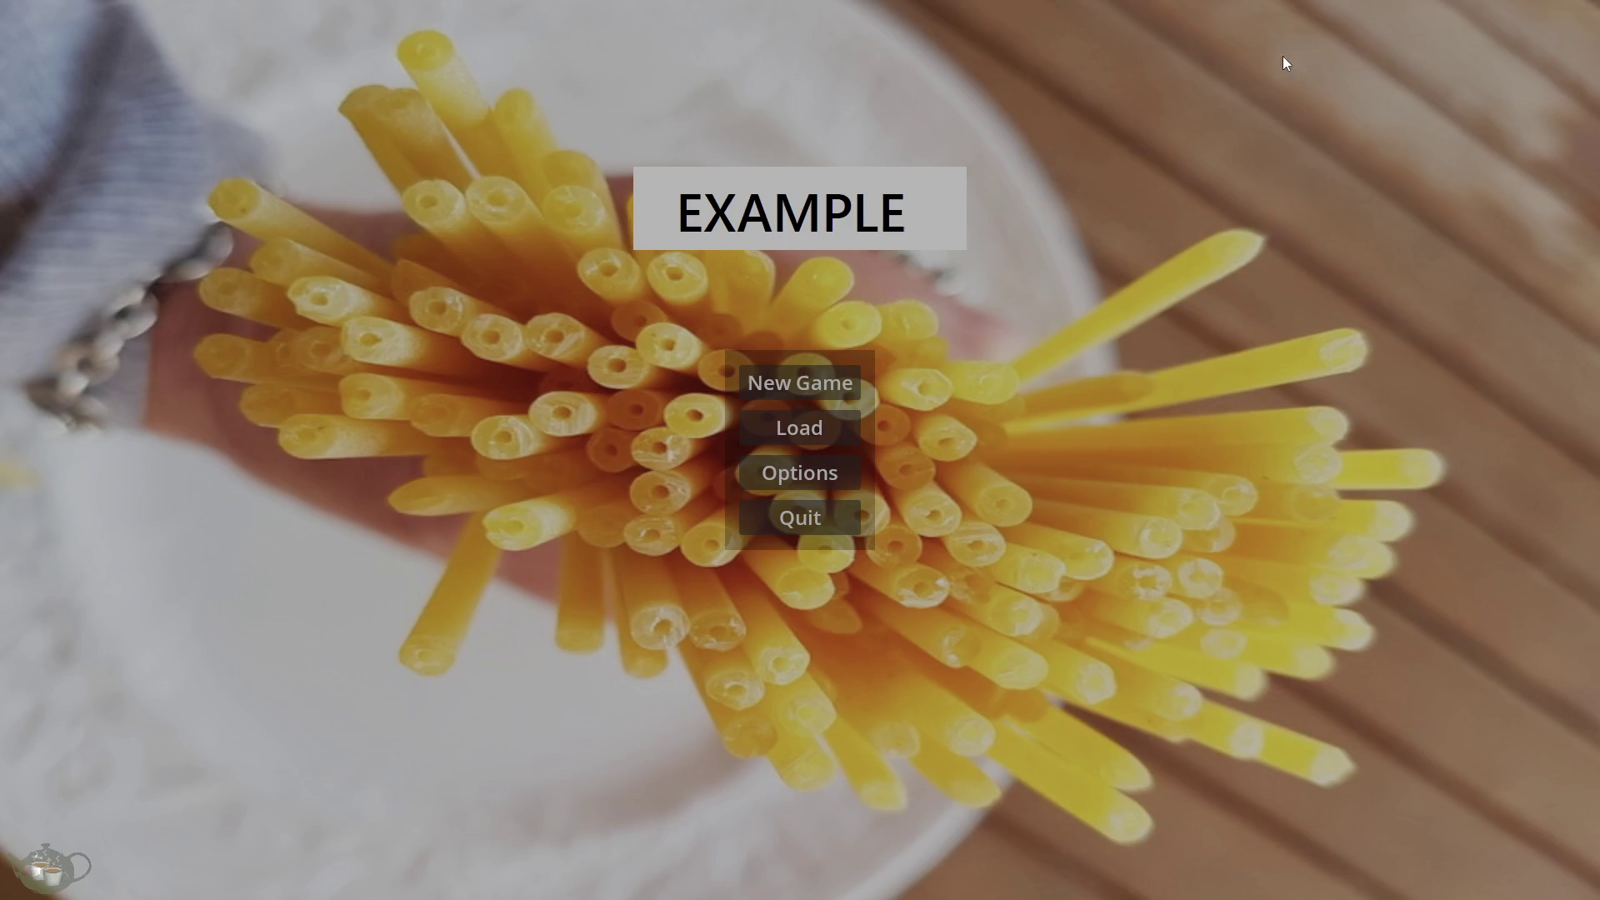
left_click(827, 400)
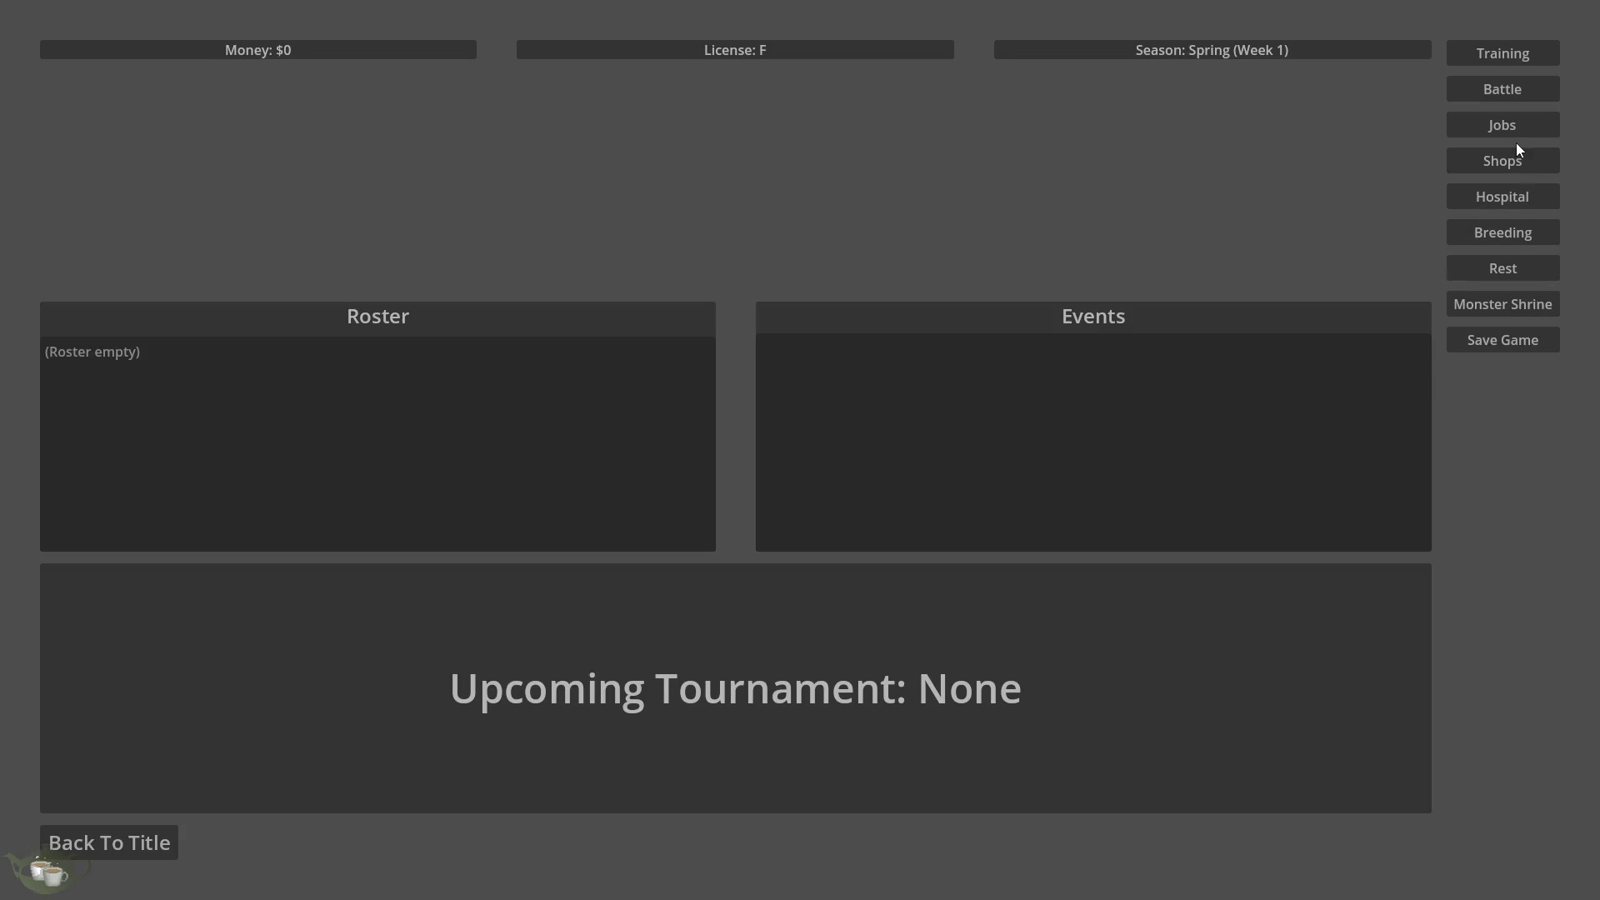
left_click(1504, 127)
left_click(34, 12)
left_click(167, 840)
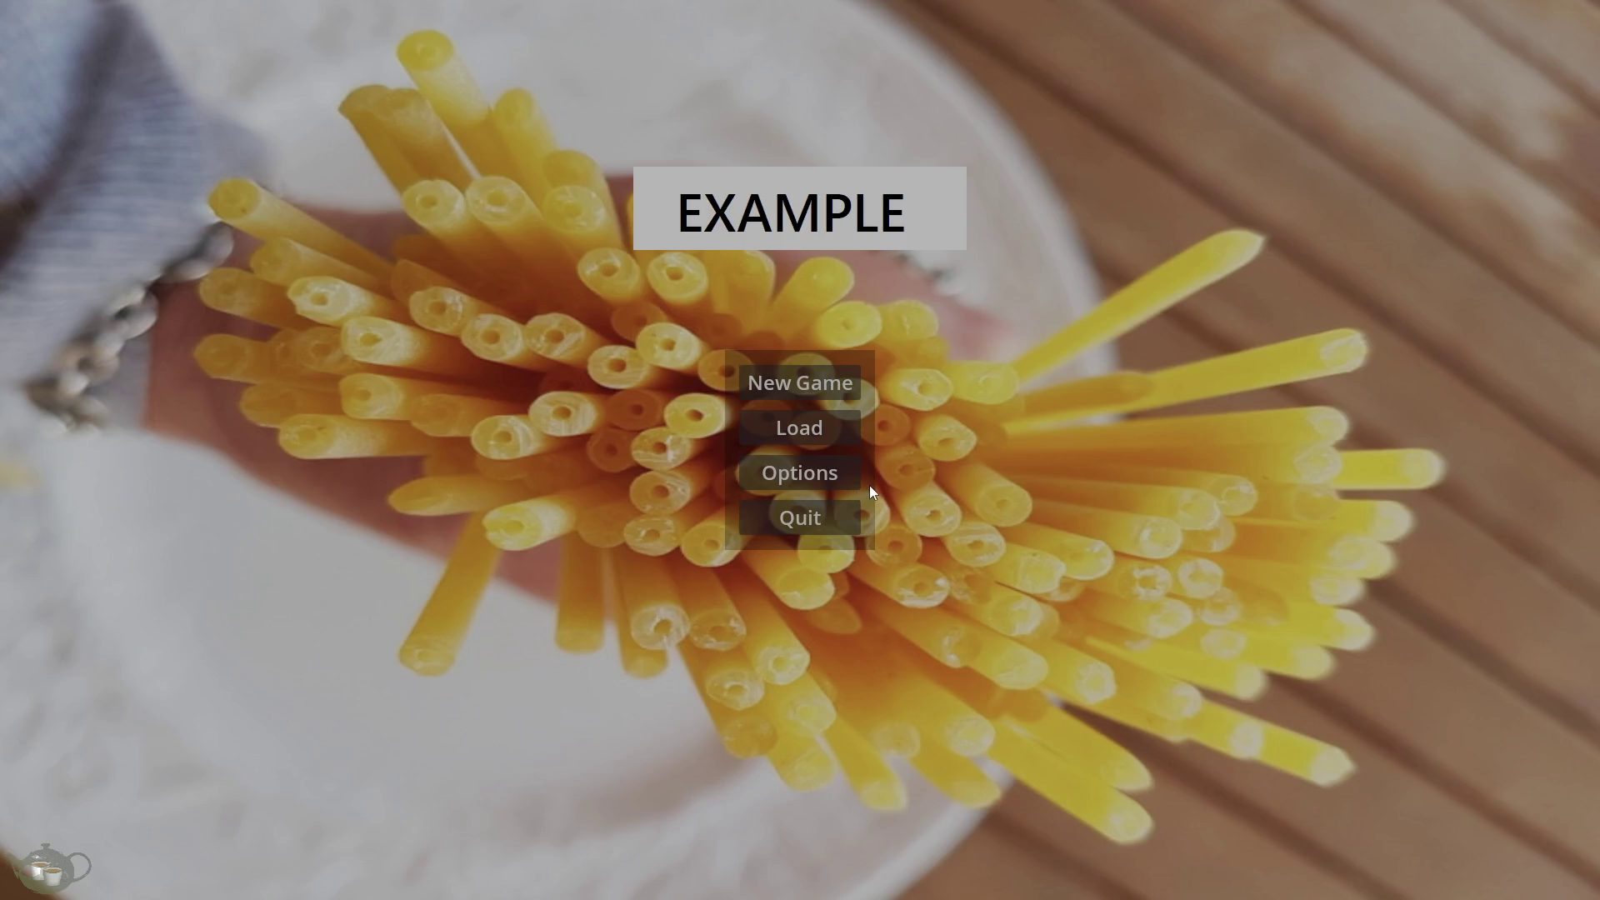
left_click(842, 515)
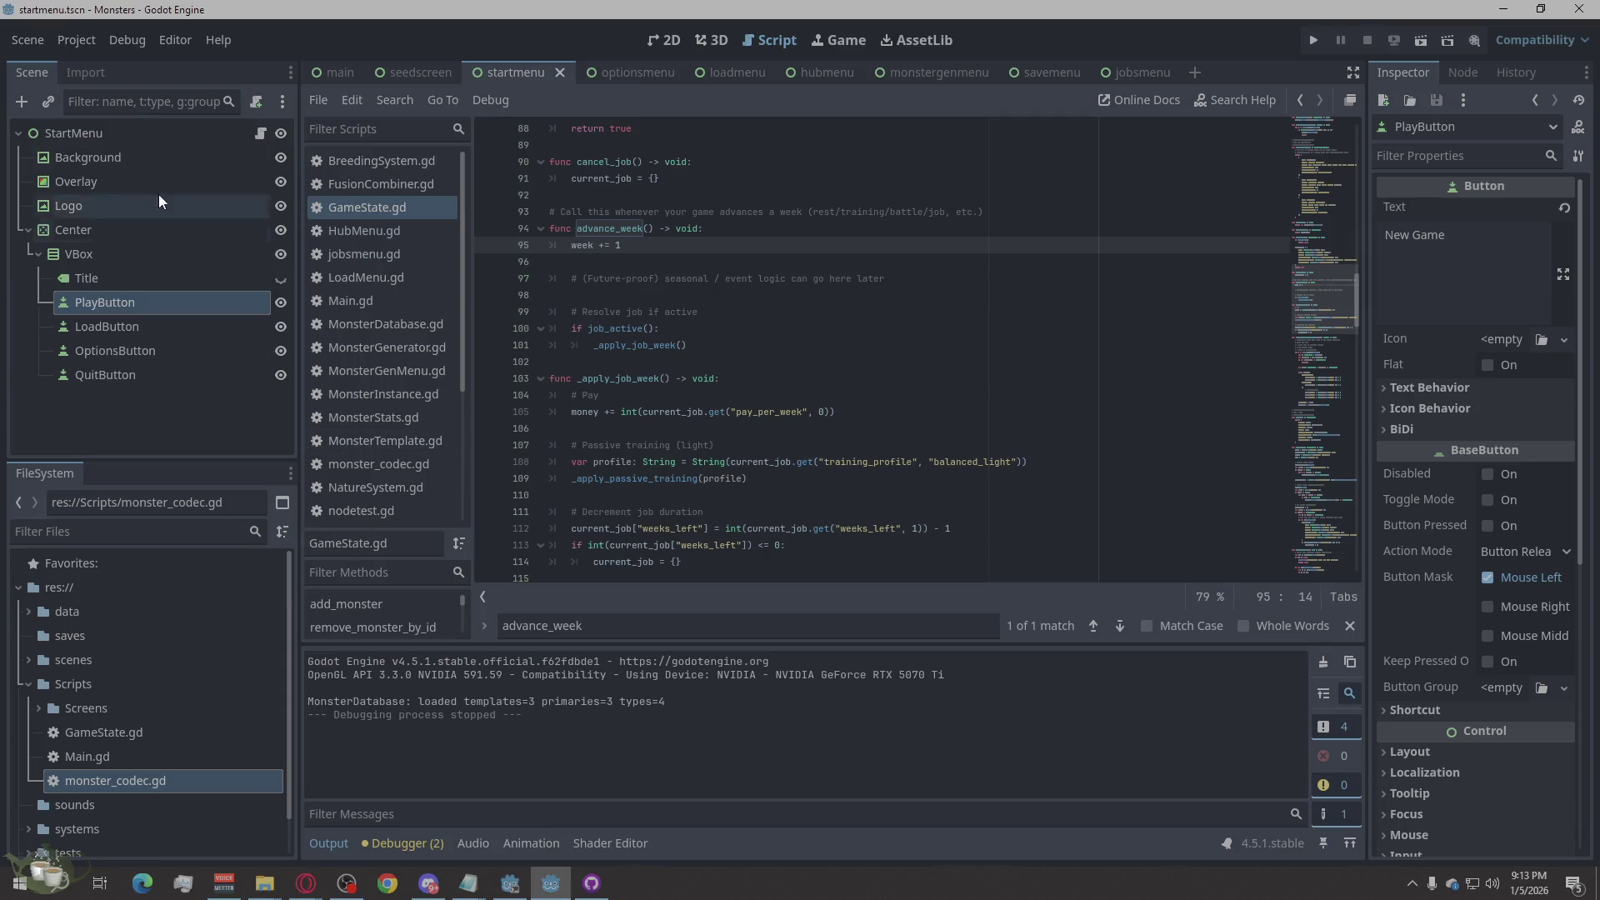
Step: Open jobsmenu.gd from the jobsmenu scene and read through it back to the top
left_click(1140, 73)
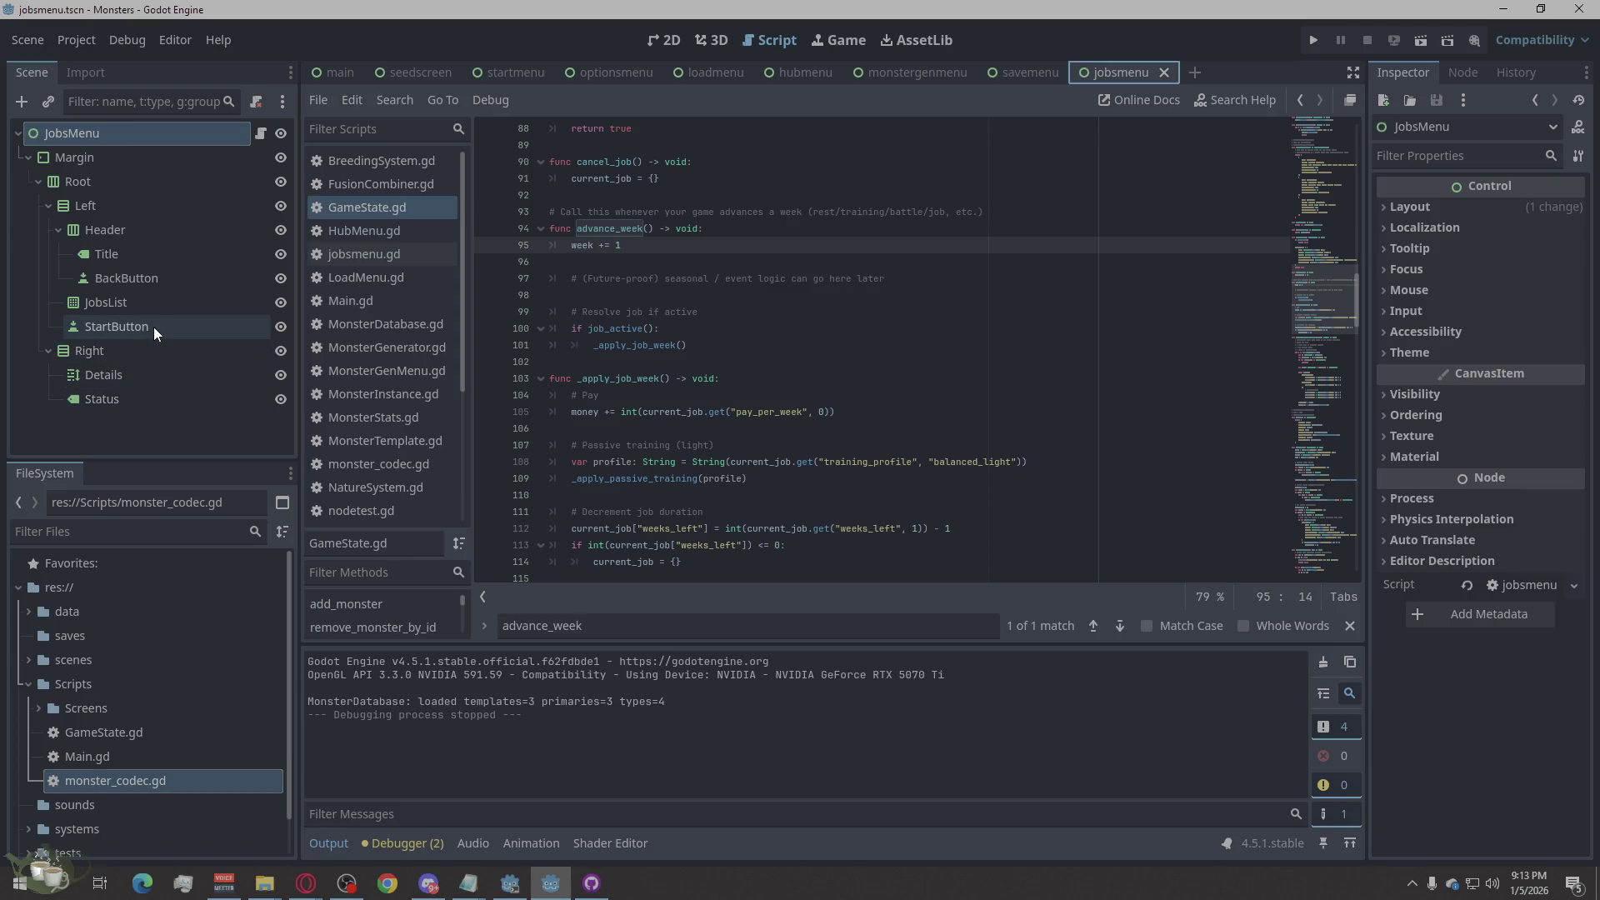
left_click(392, 254)
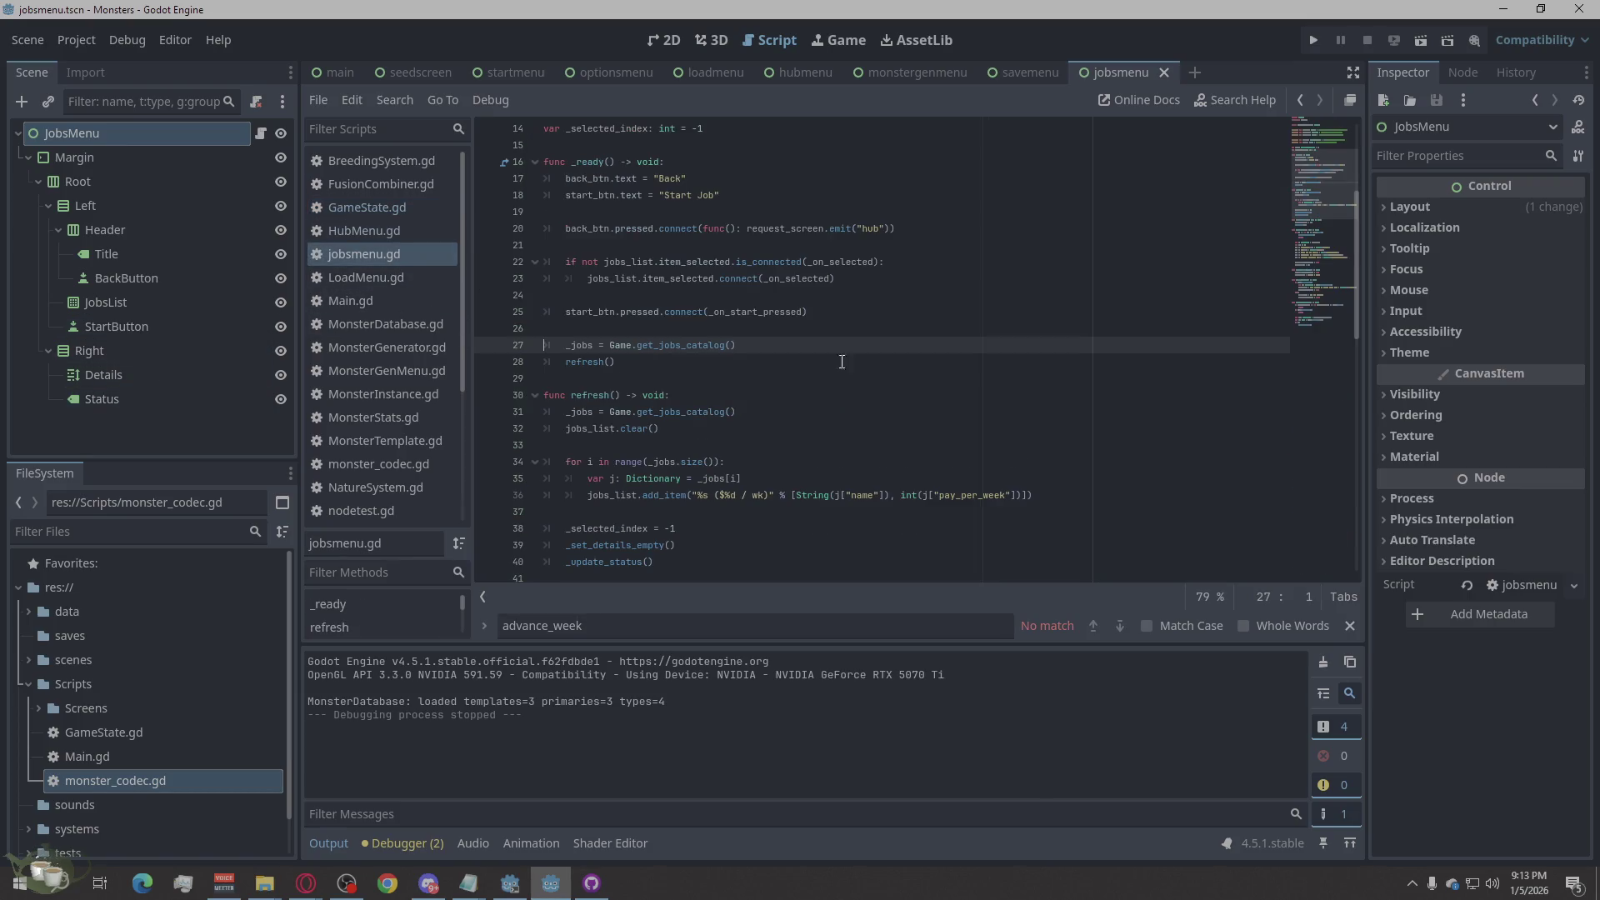
scroll(952, 405, "down", 15)
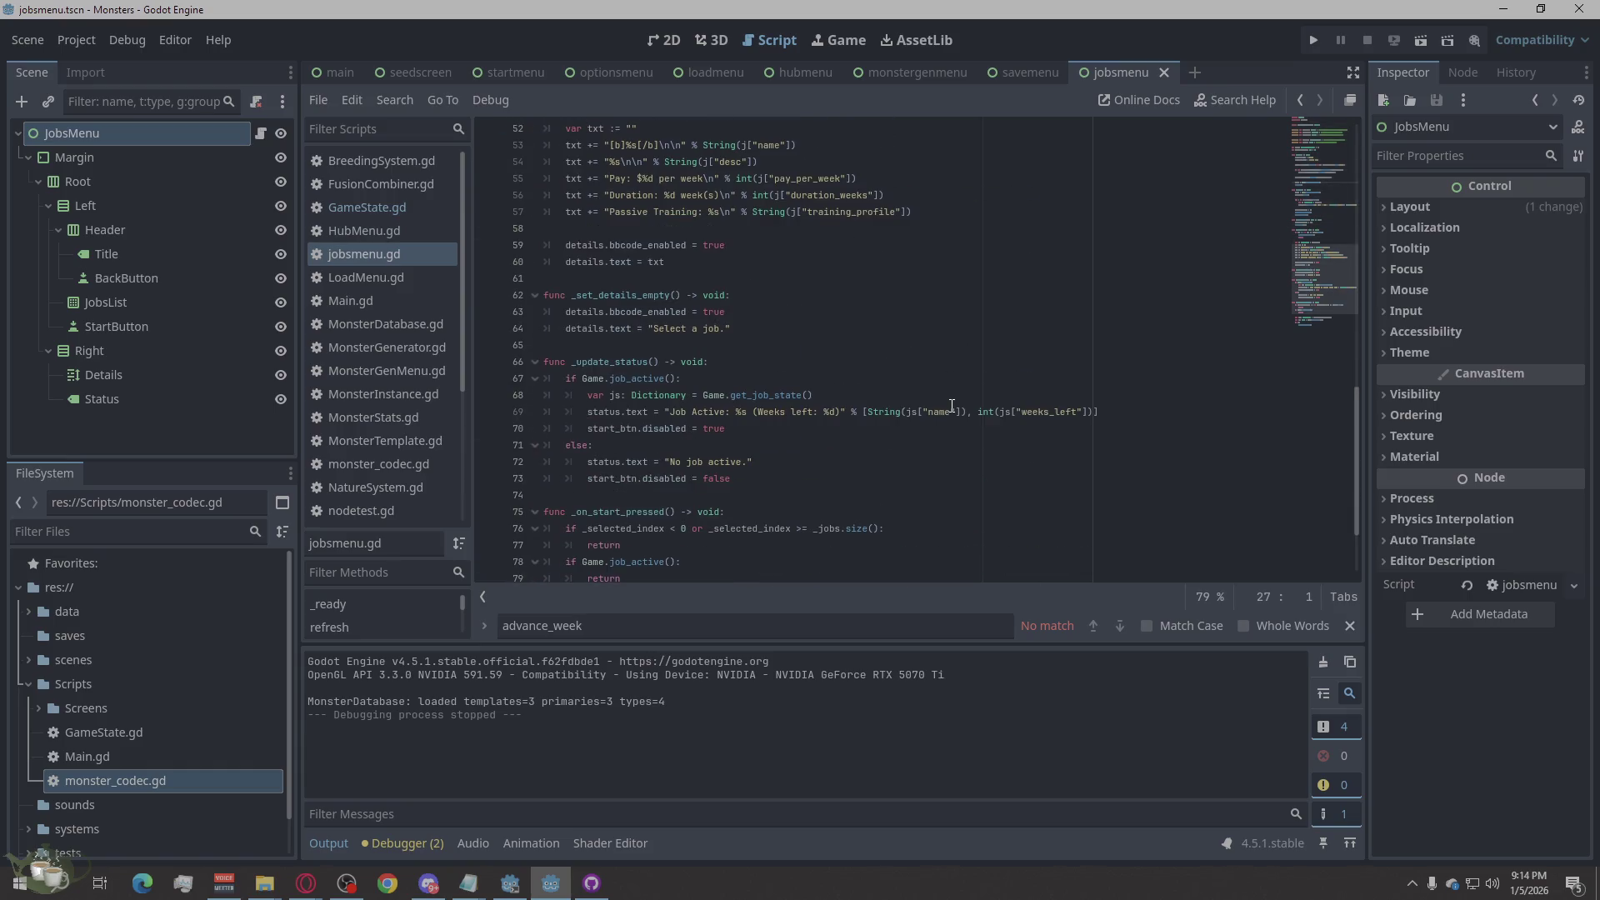
scroll(952, 406, "up", 3)
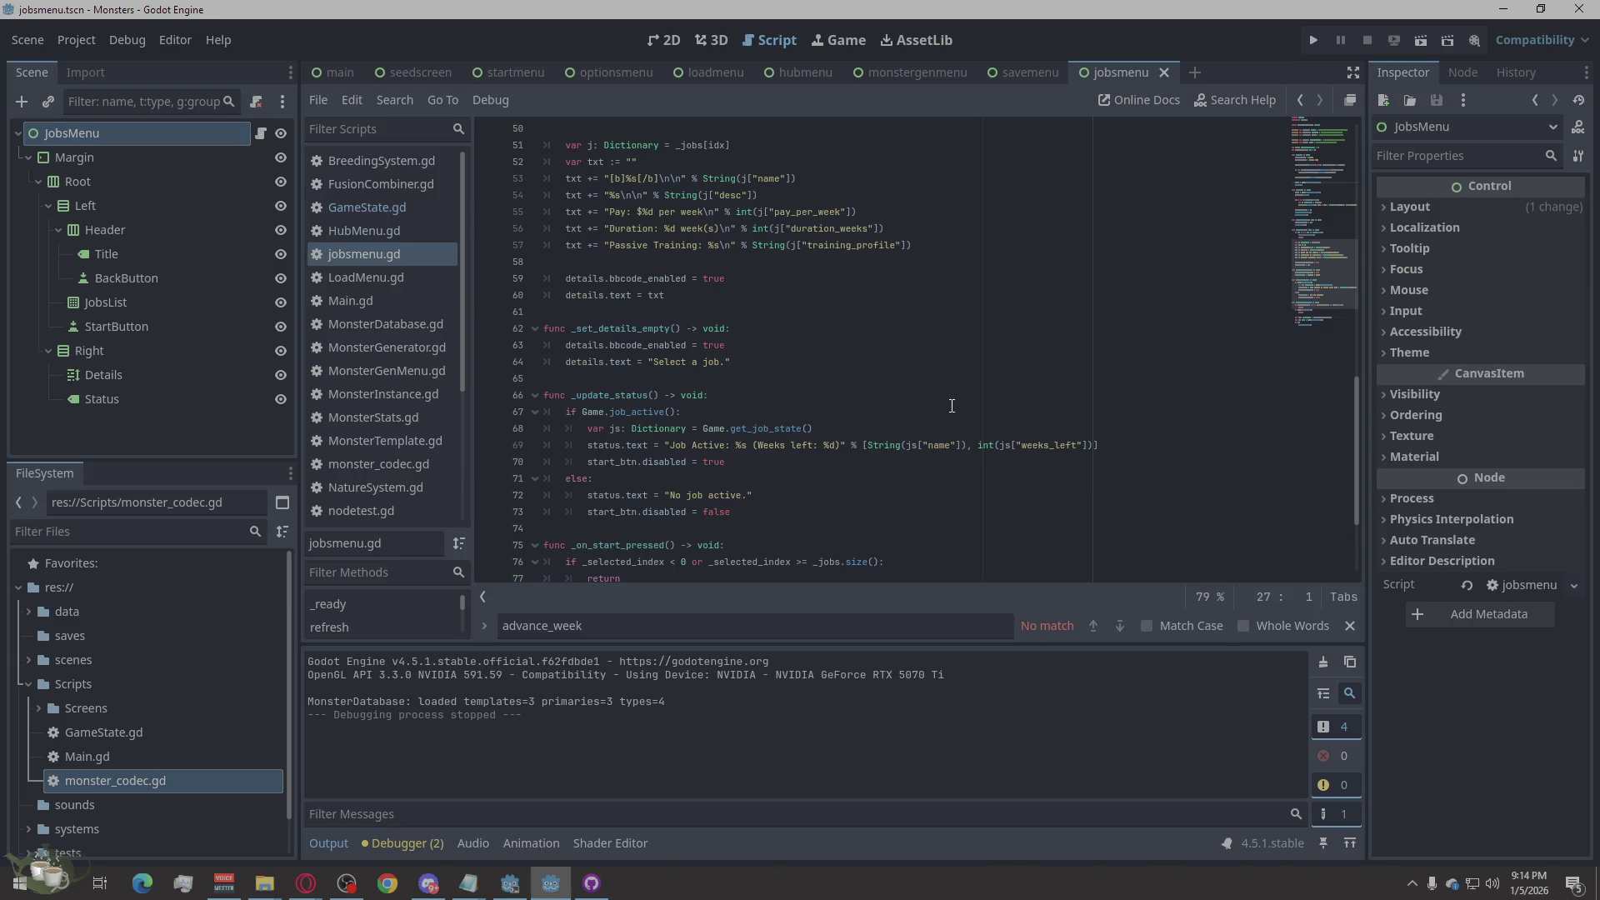
scroll(952, 405, "up", 11)
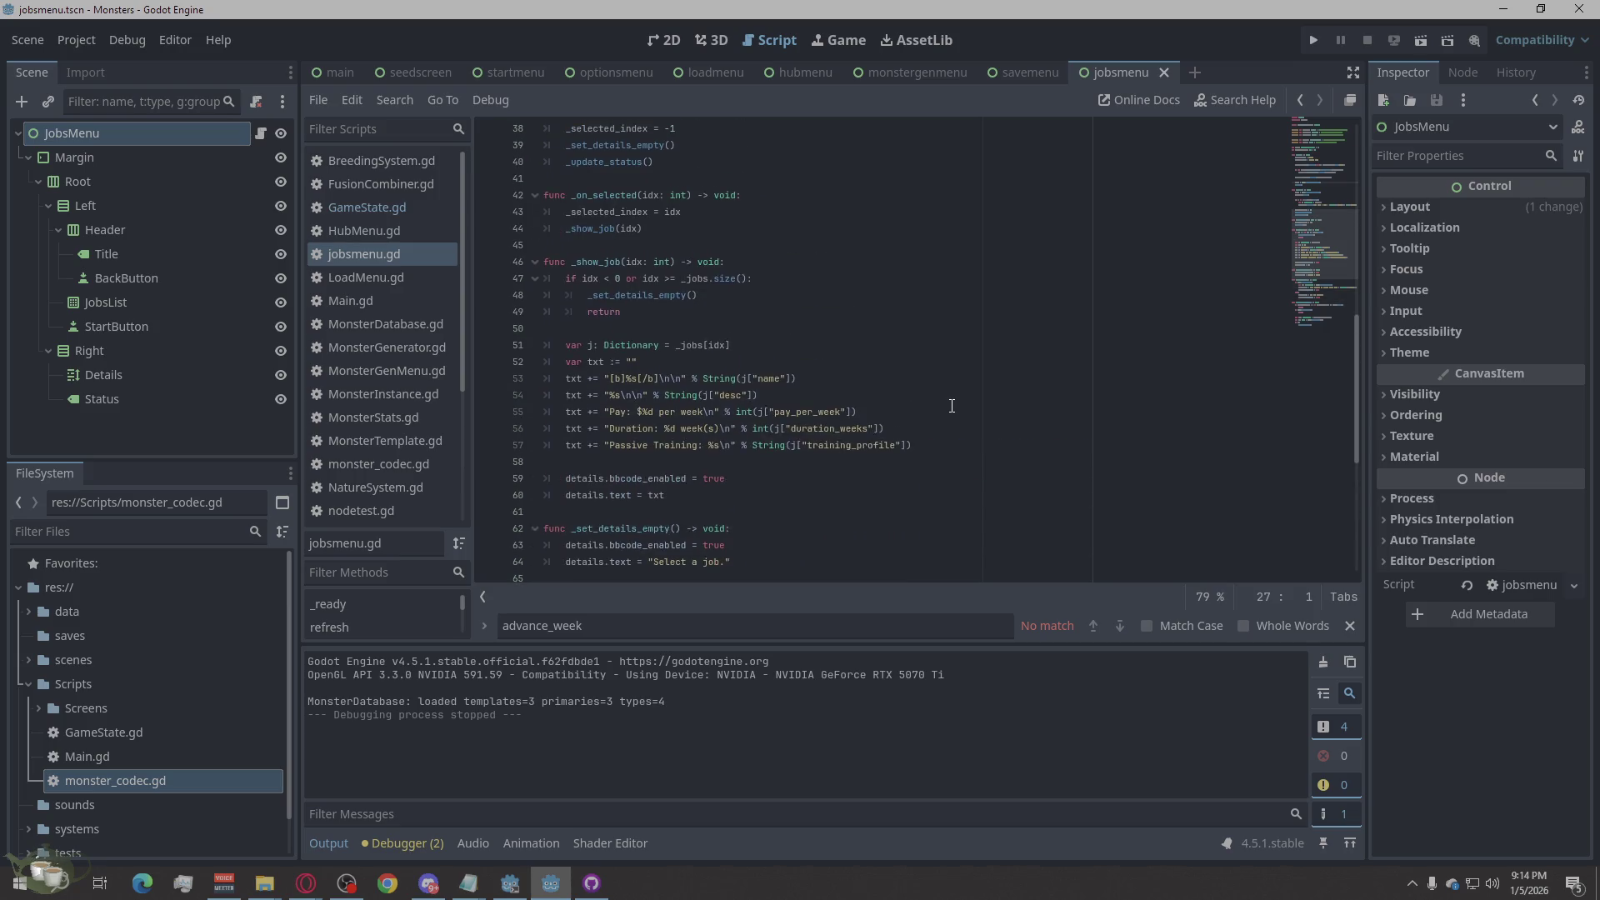
scroll(952, 406, "up", 5)
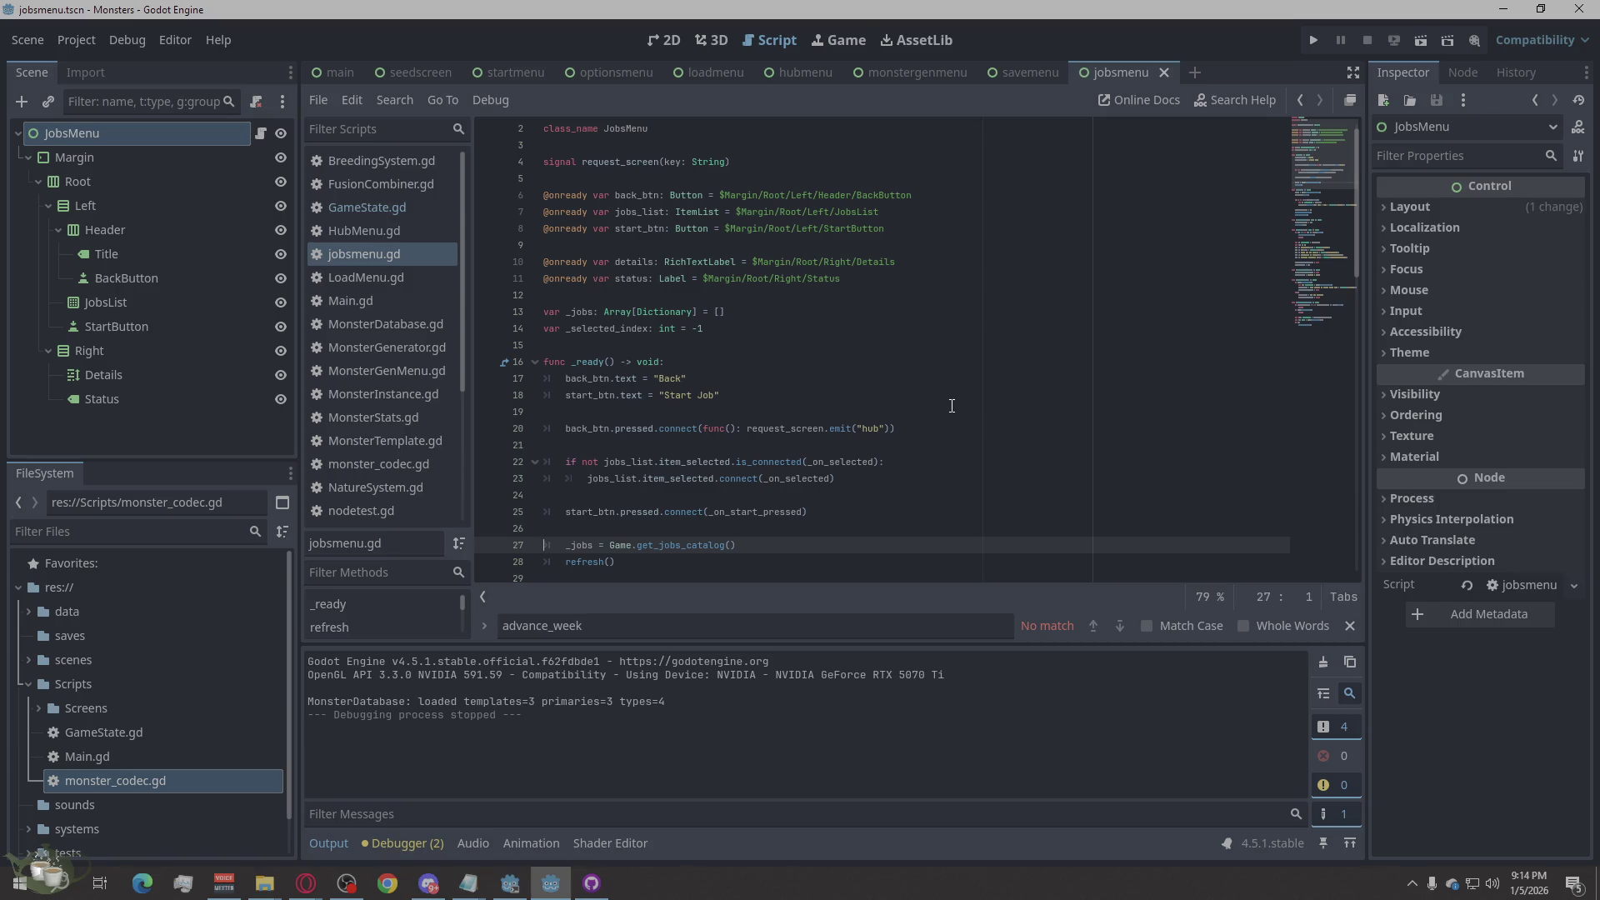
scroll(952, 406, "up", 1)
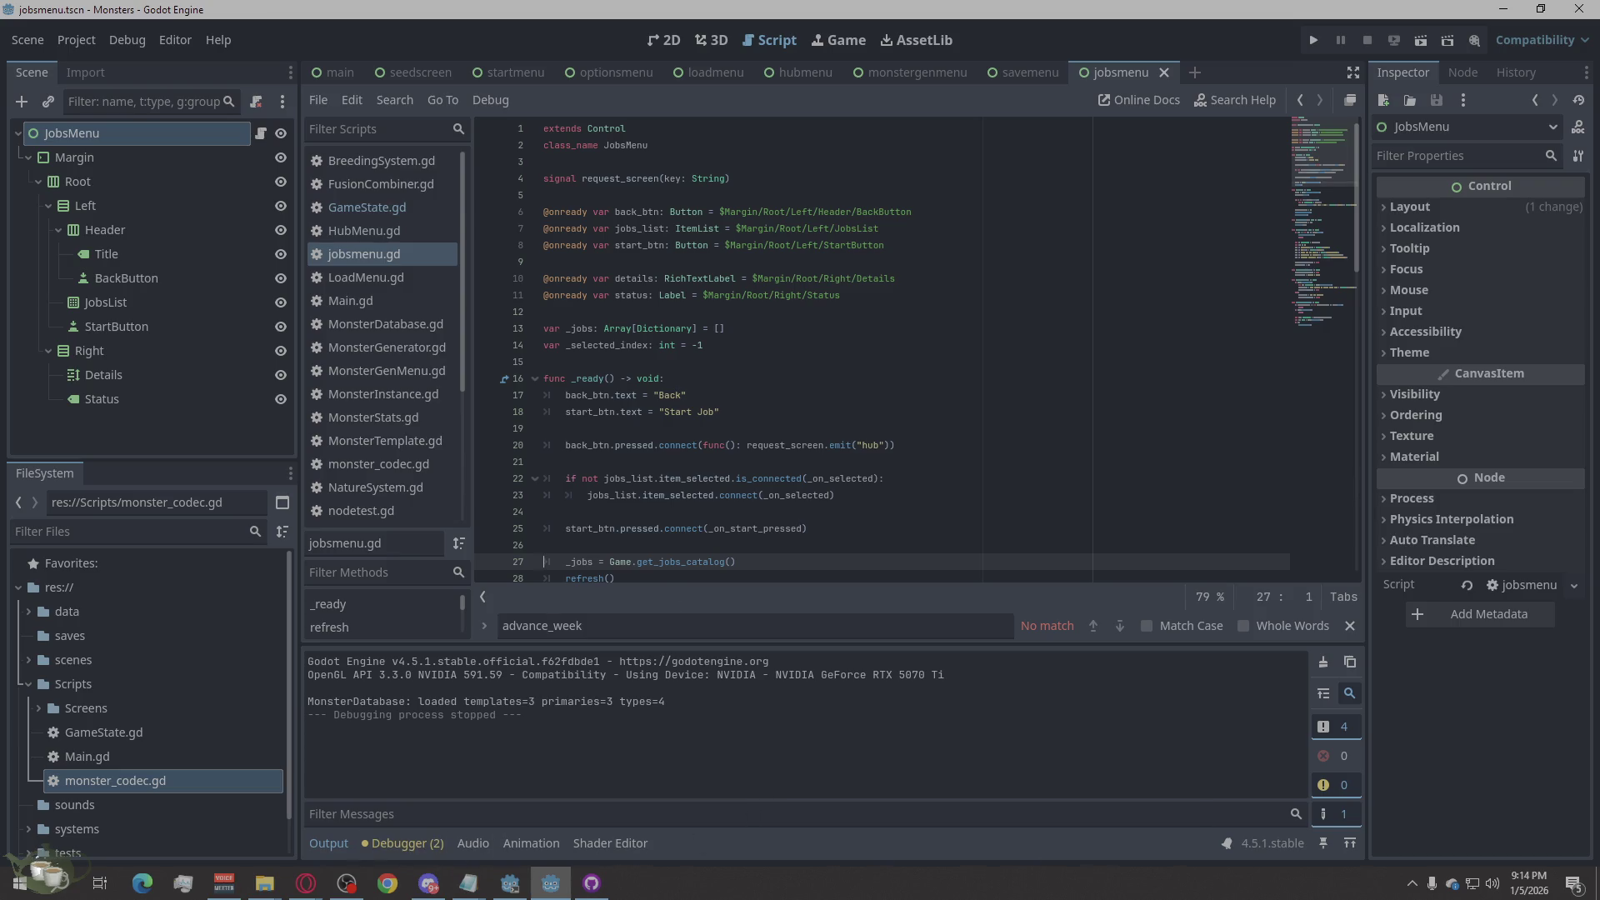
key("alt+Tab")
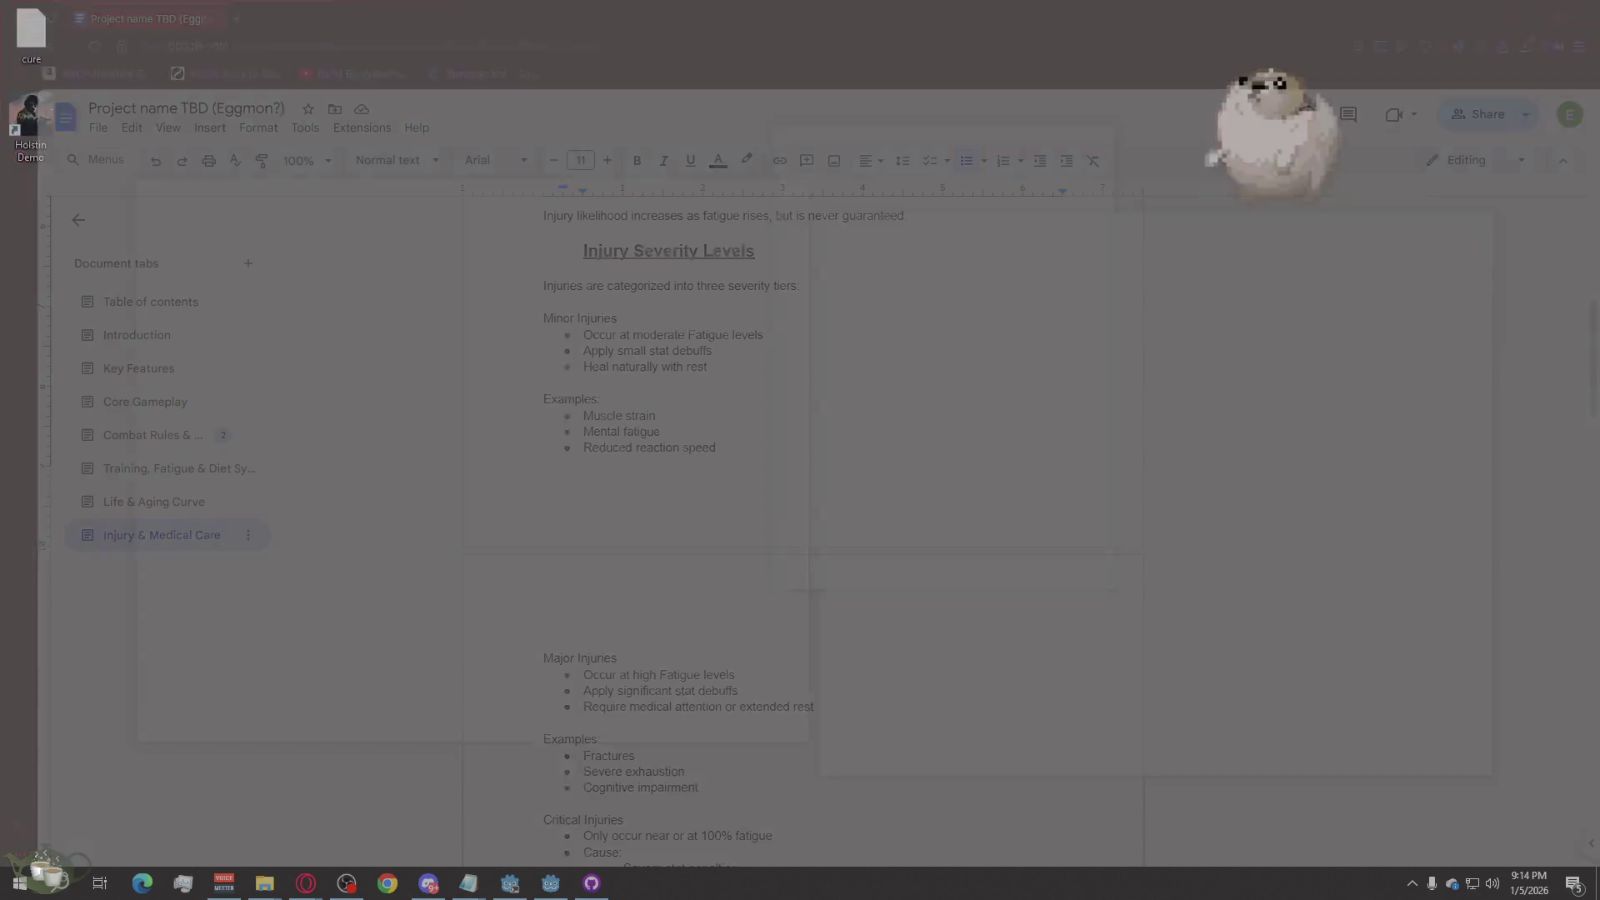
mouse_move(1596, 883)
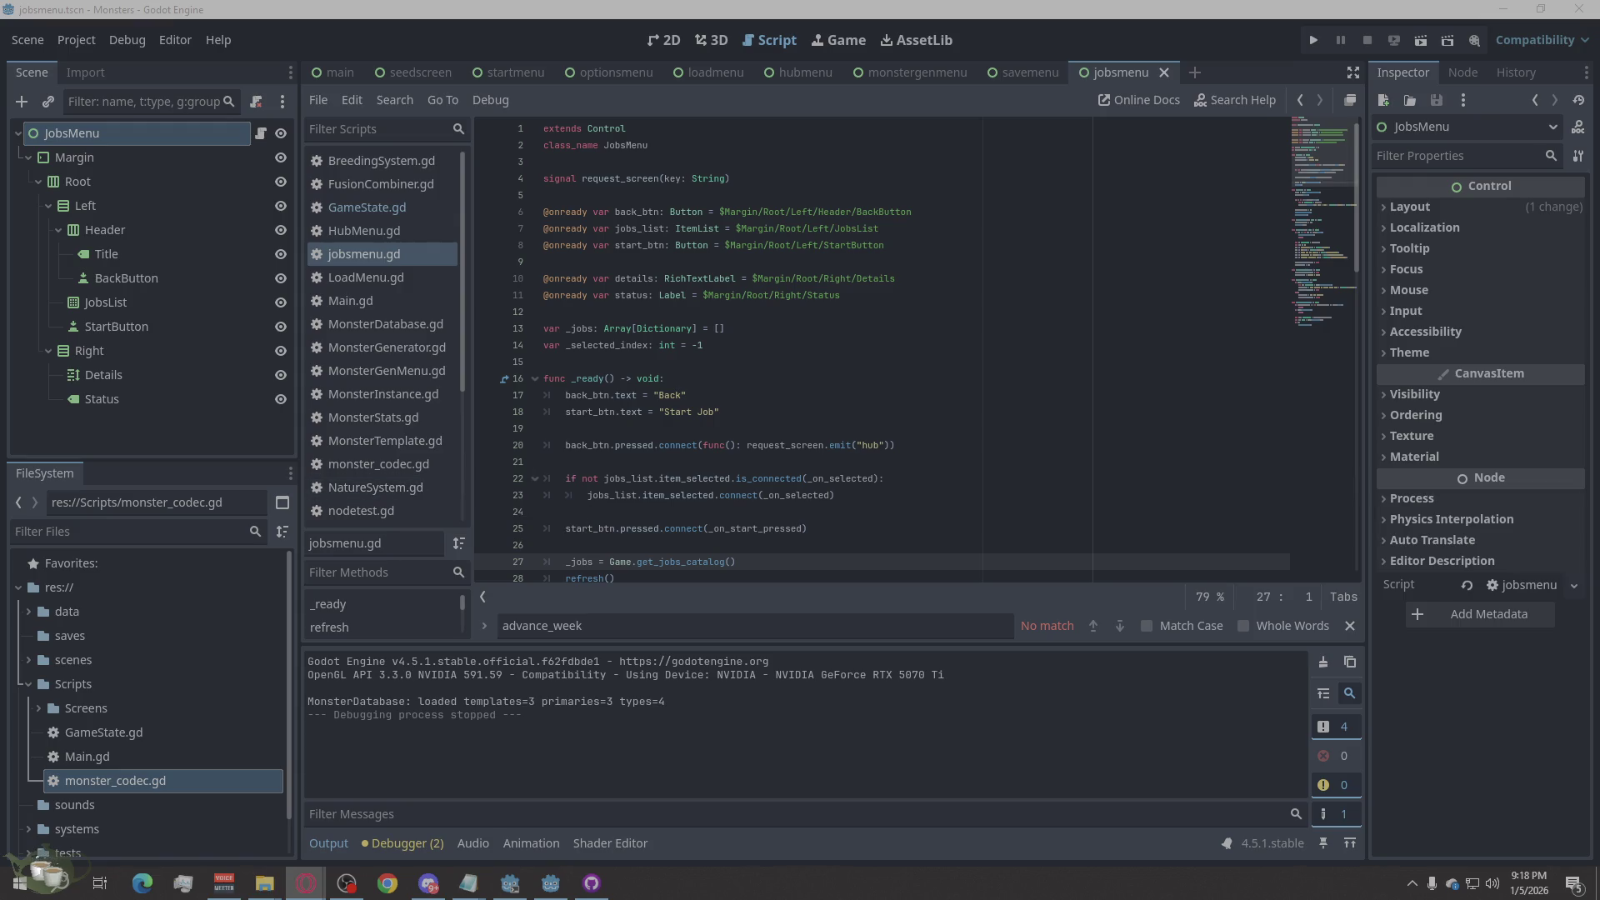
Step: Replace all of monster_codec.gd with the new code containing _apply_injury_modifiers and save it
scroll(412, 369, "down", 2)
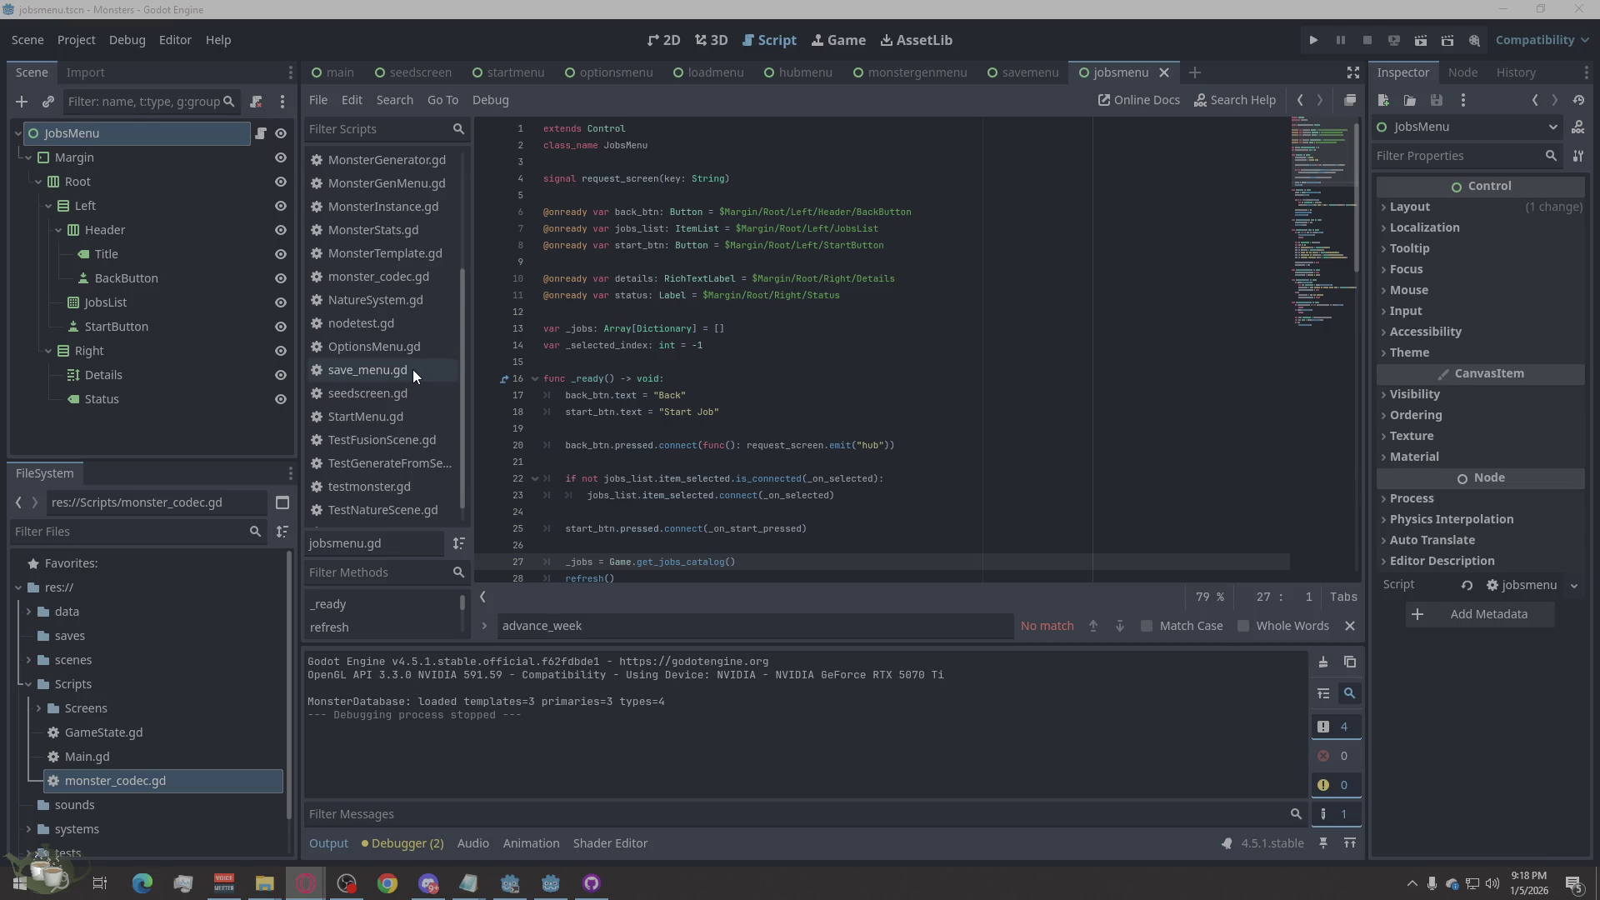
scroll(413, 384, "down", 1)
left_click(391, 260)
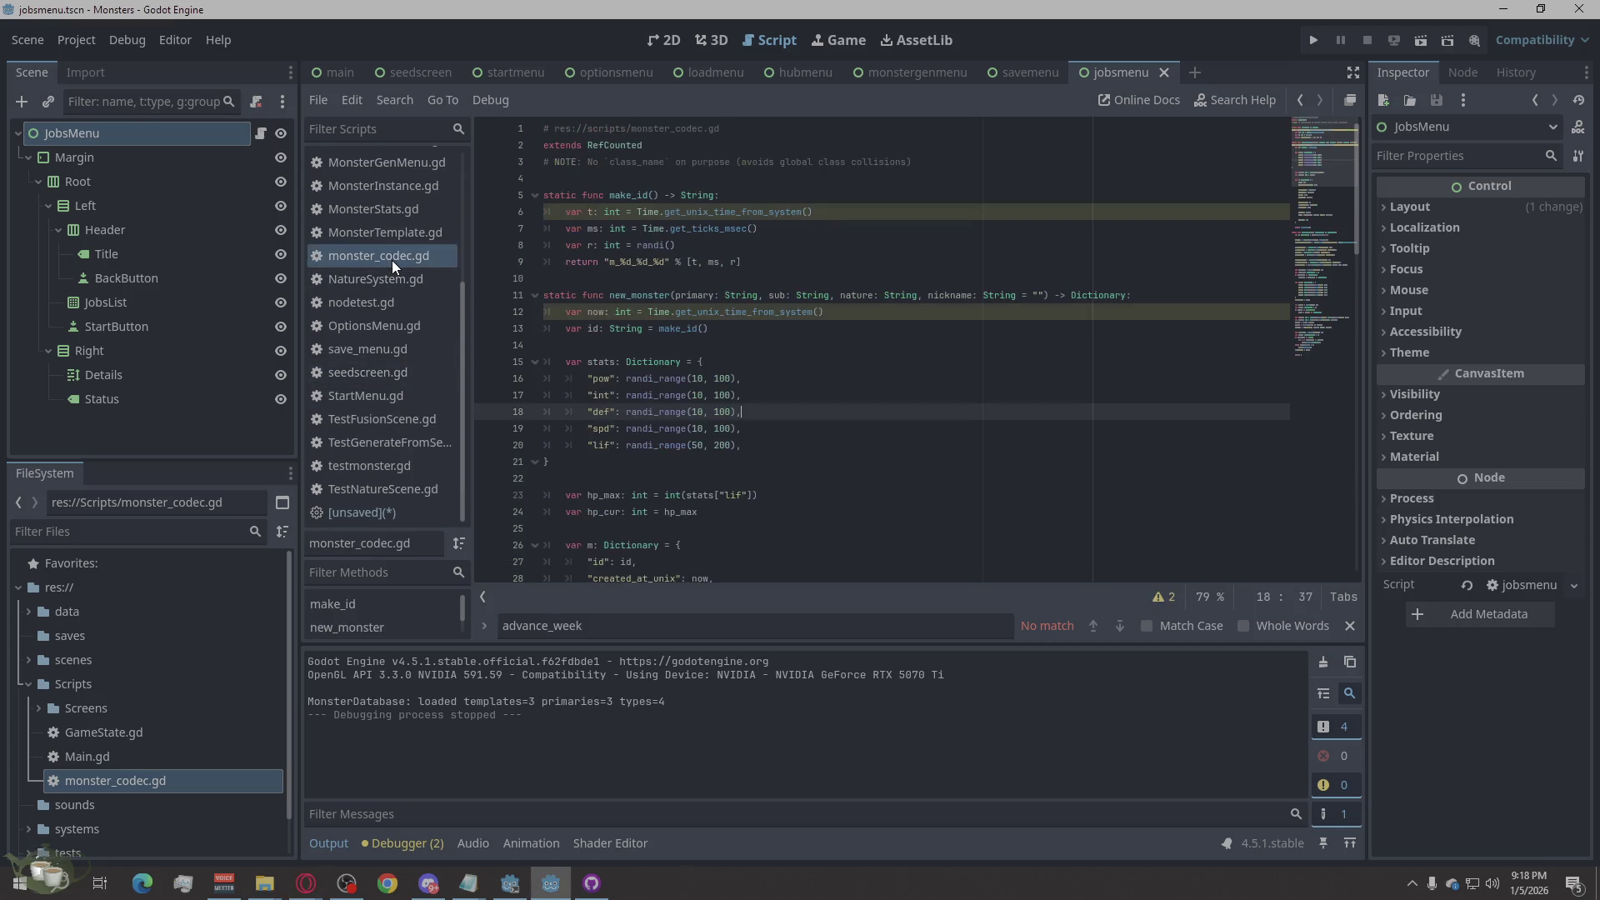
left_click(867, 483)
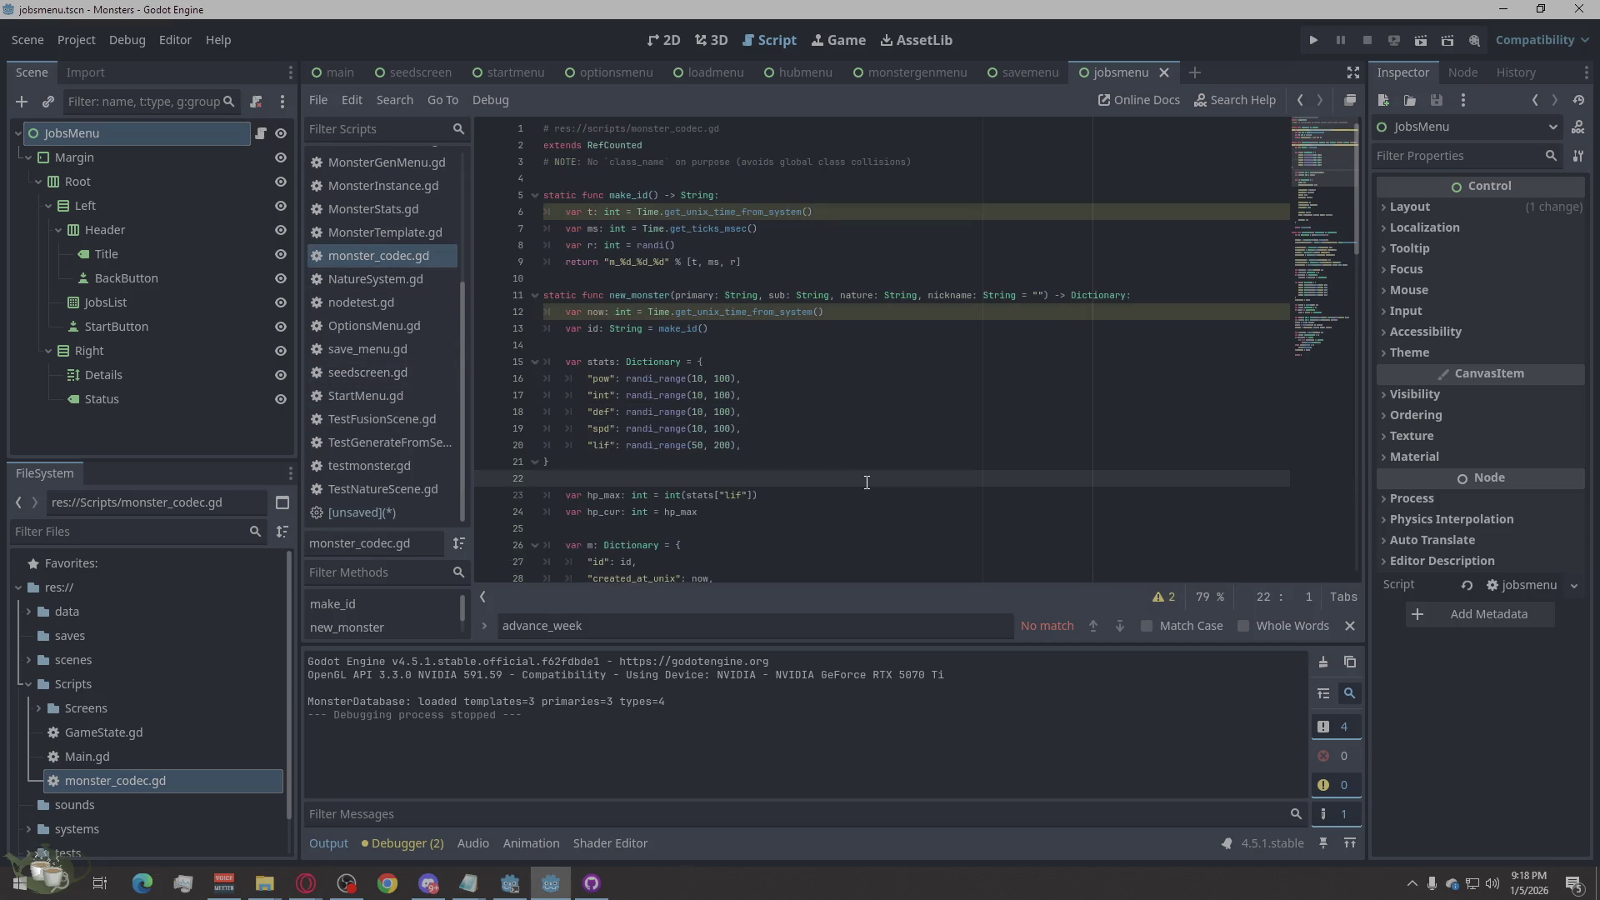
right_click(845, 475)
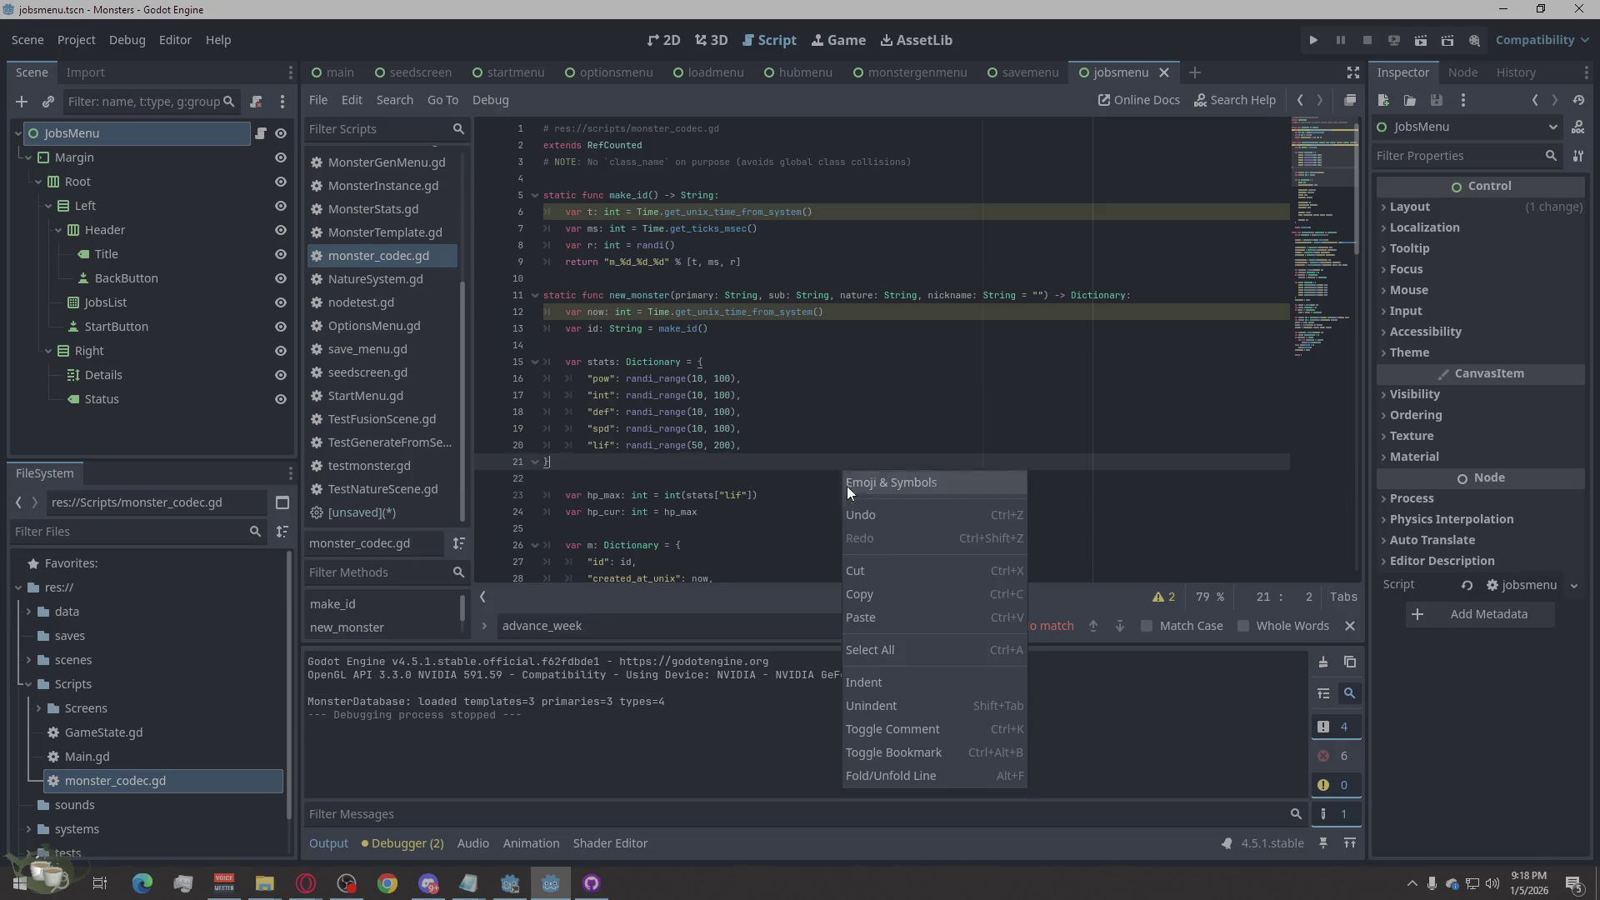
left_click(915, 641)
key("ctrl+v")
key("ctrl+s")
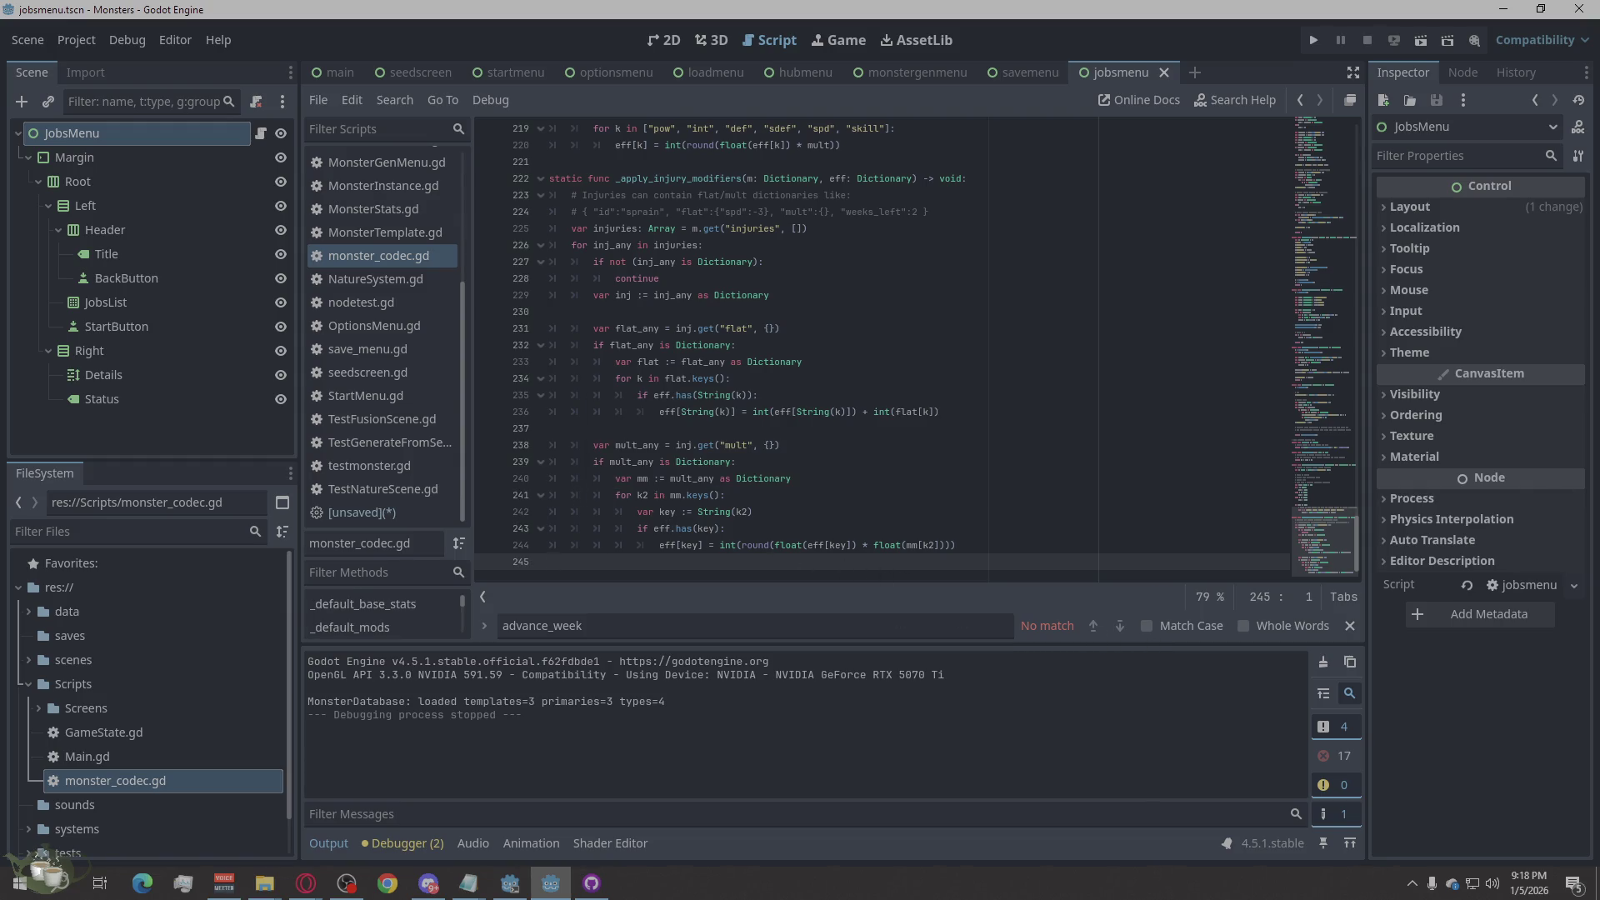
left_click(306, 883)
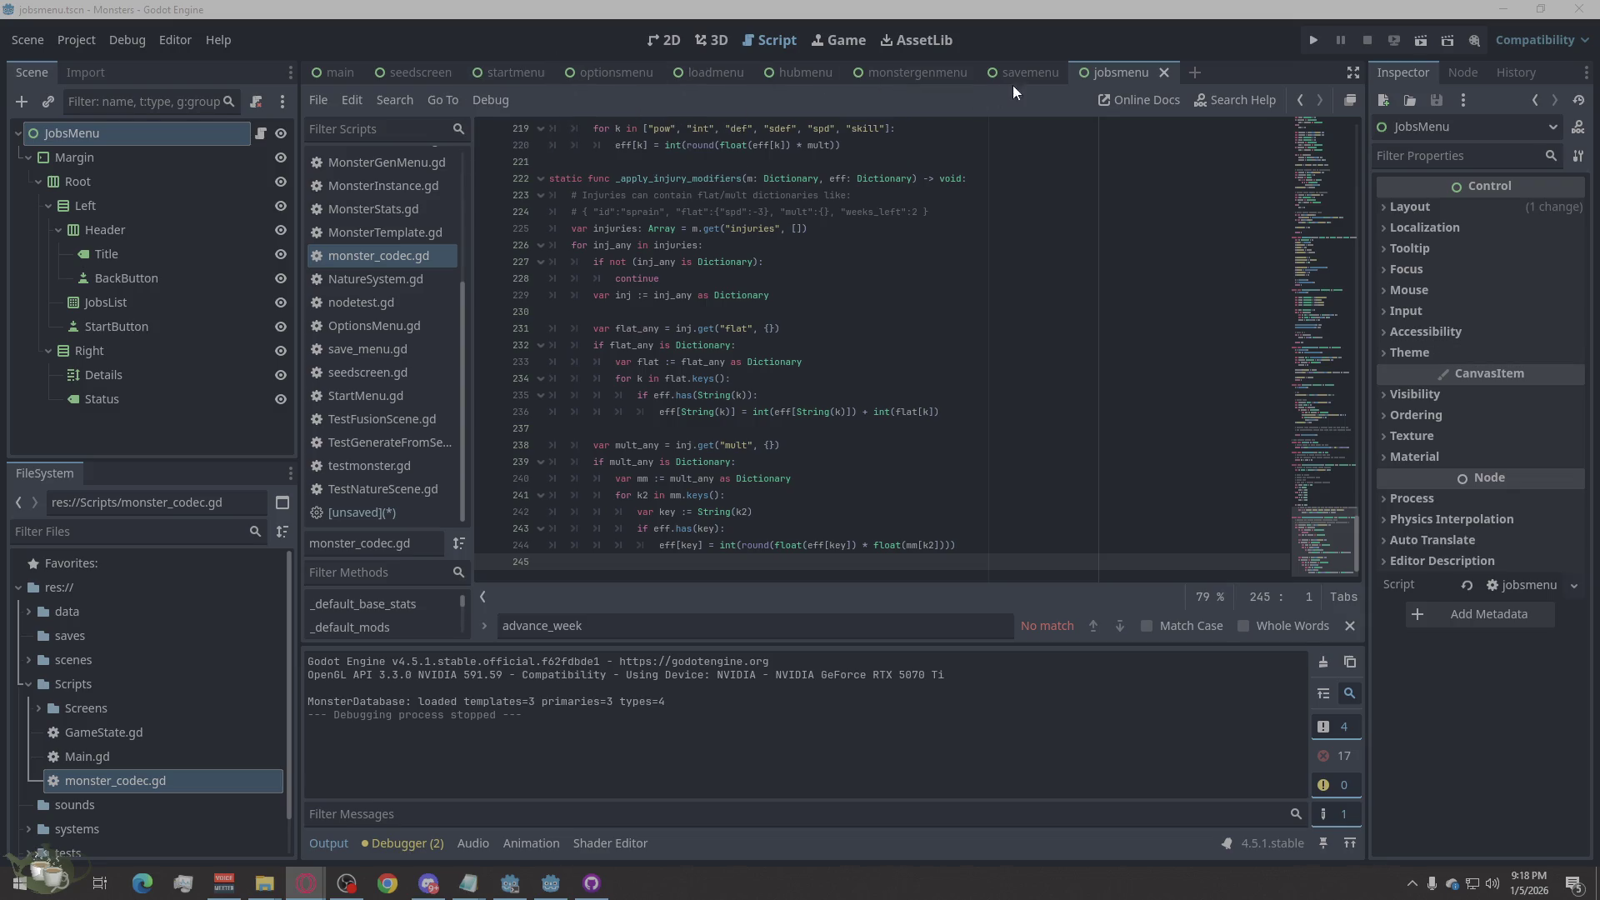
scroll(388, 297, "up", 5)
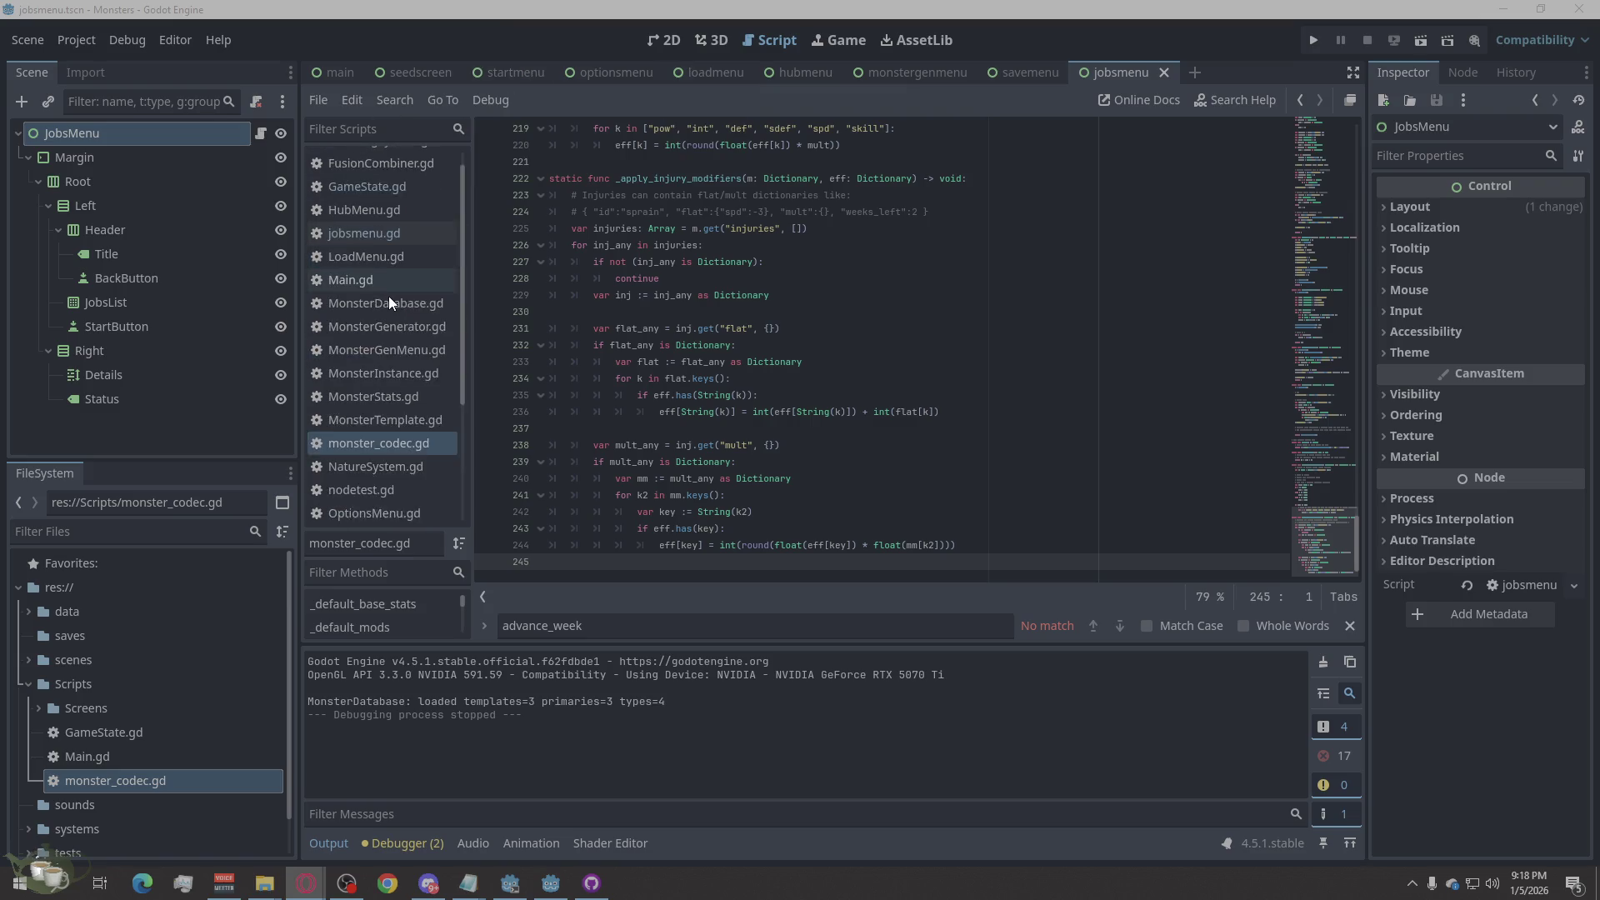
Step: Select all code in GameState.gd, then bring up the hubmenu scene
left_click(367, 207)
left_click(901, 390)
right_click(898, 411)
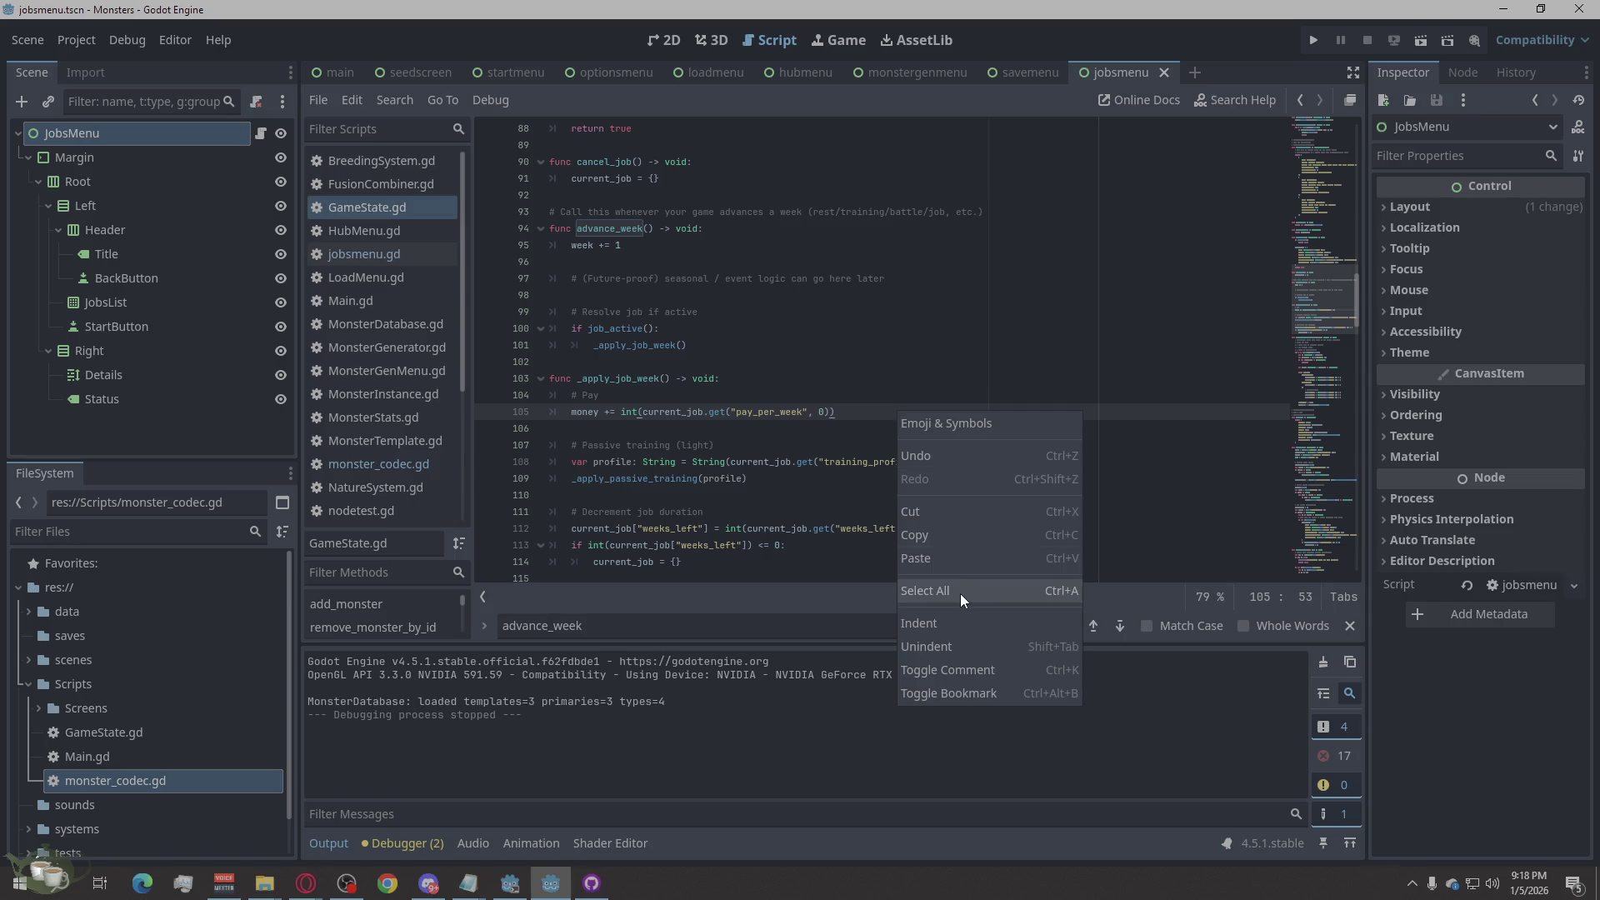
left_click(961, 597)
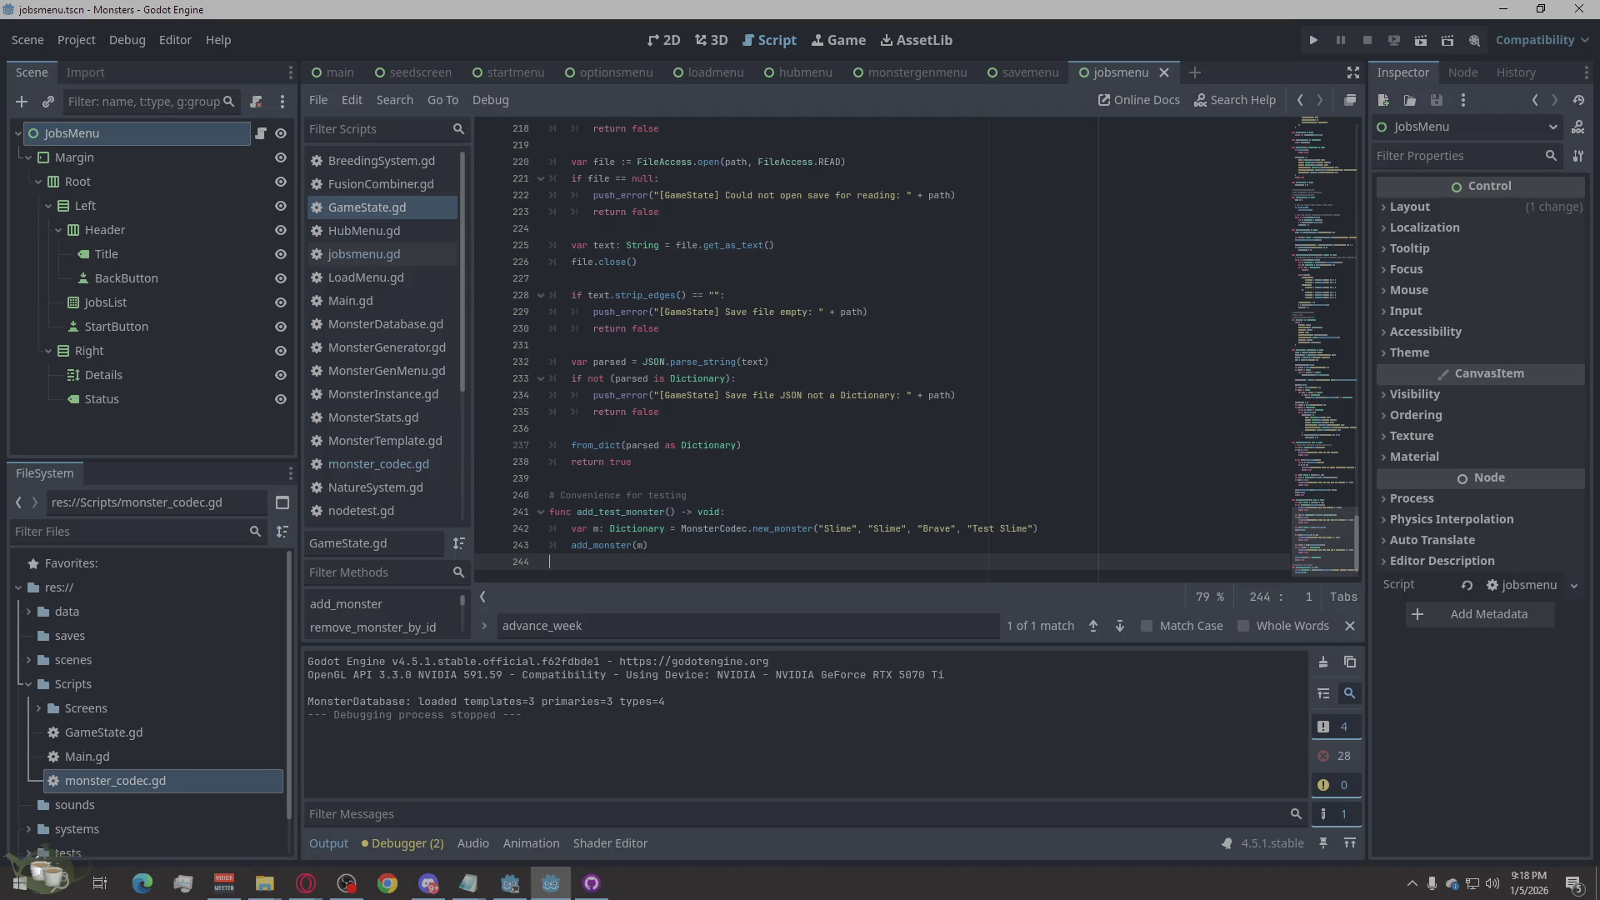
key("alt+Tab")
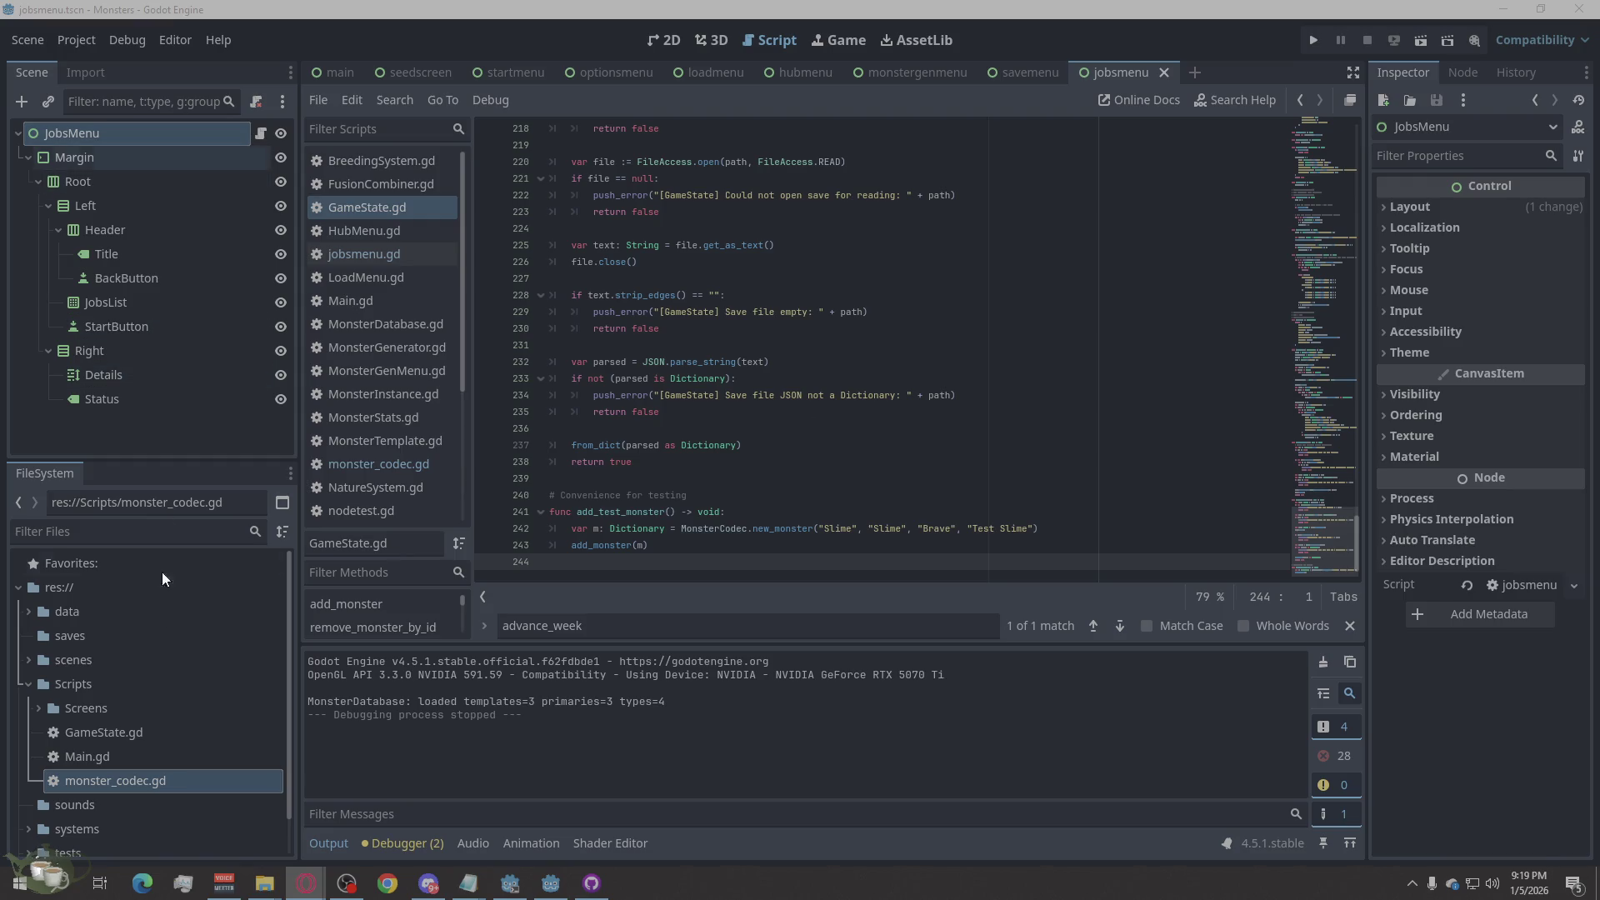
left_click(790, 70)
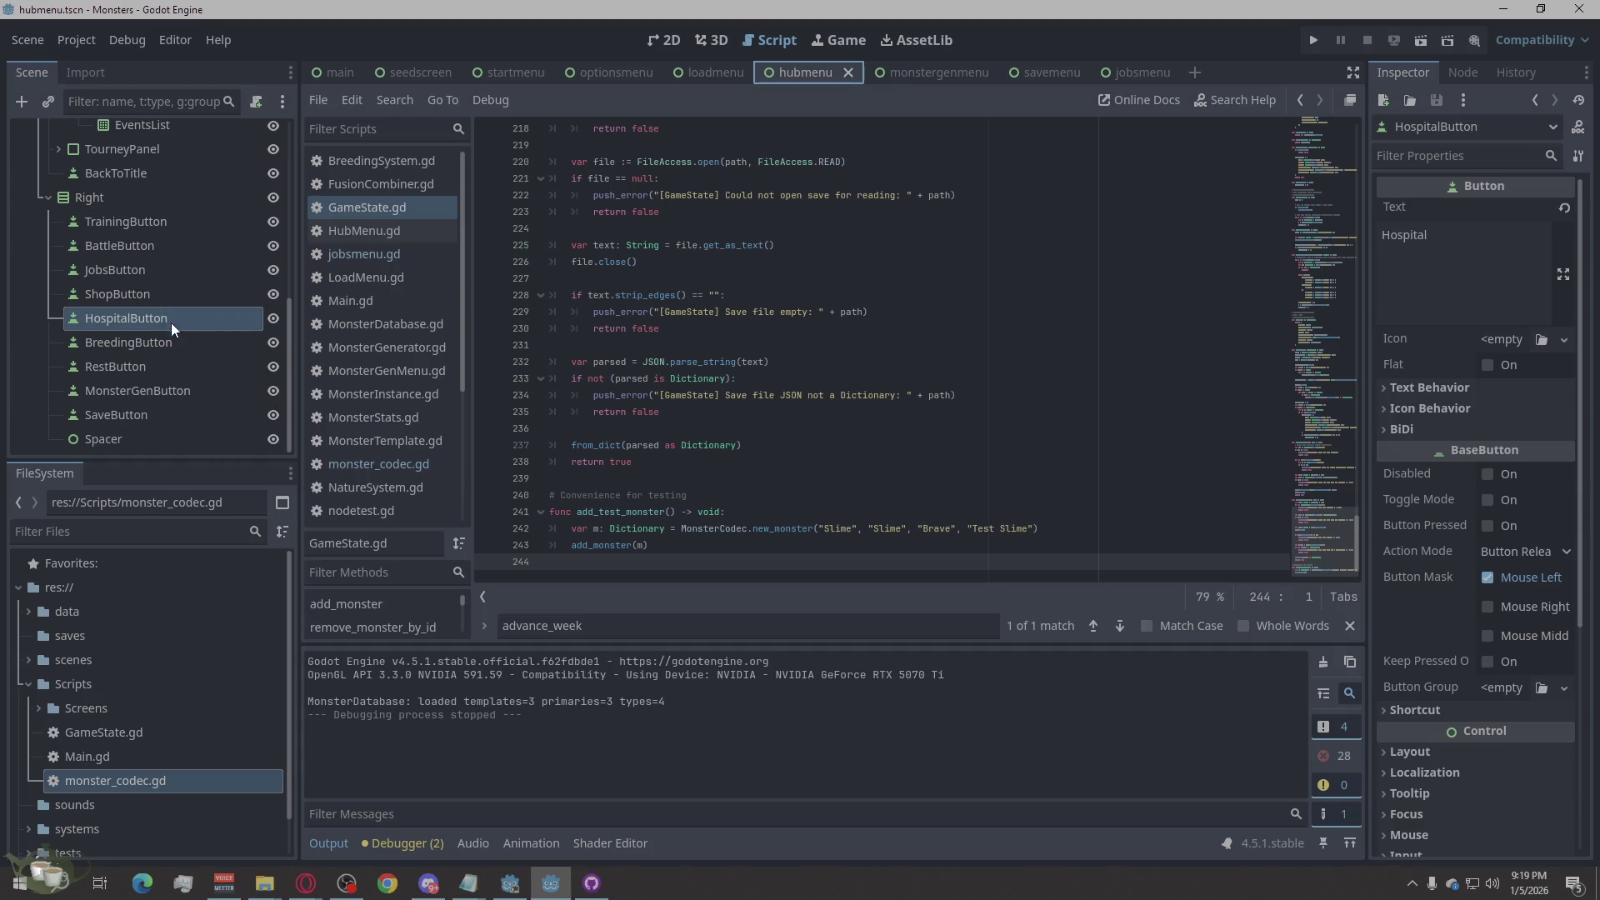
Step: Duplicate the MonsterGenButton (Monster Shrine) node in the Scene dock
left_click(162, 392)
right_click(162, 392)
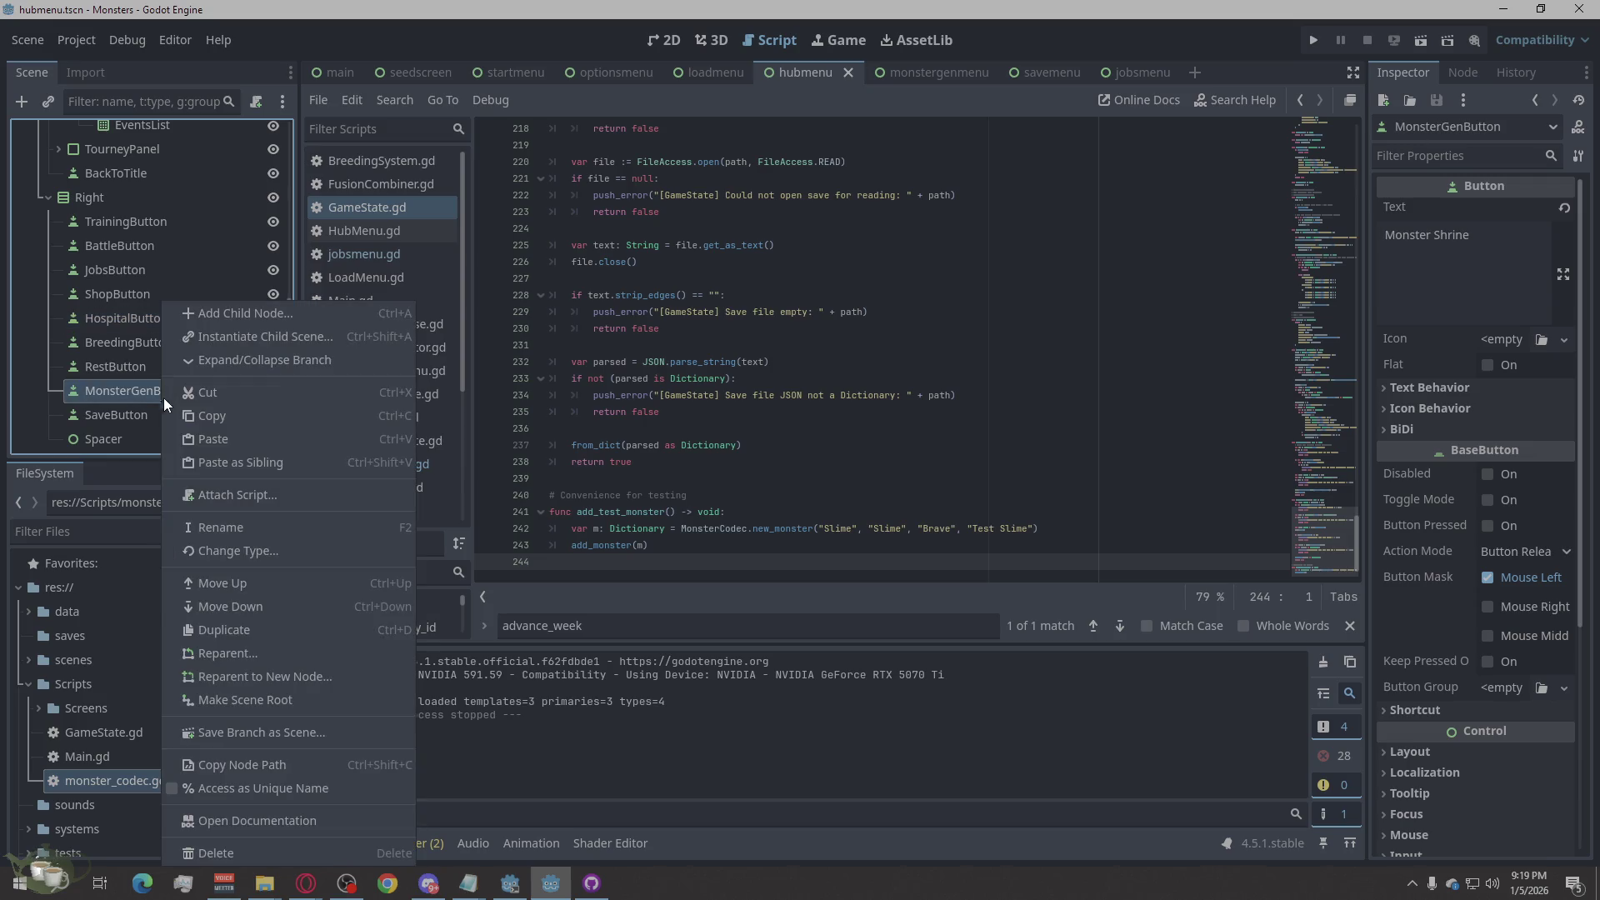
left_click(238, 629)
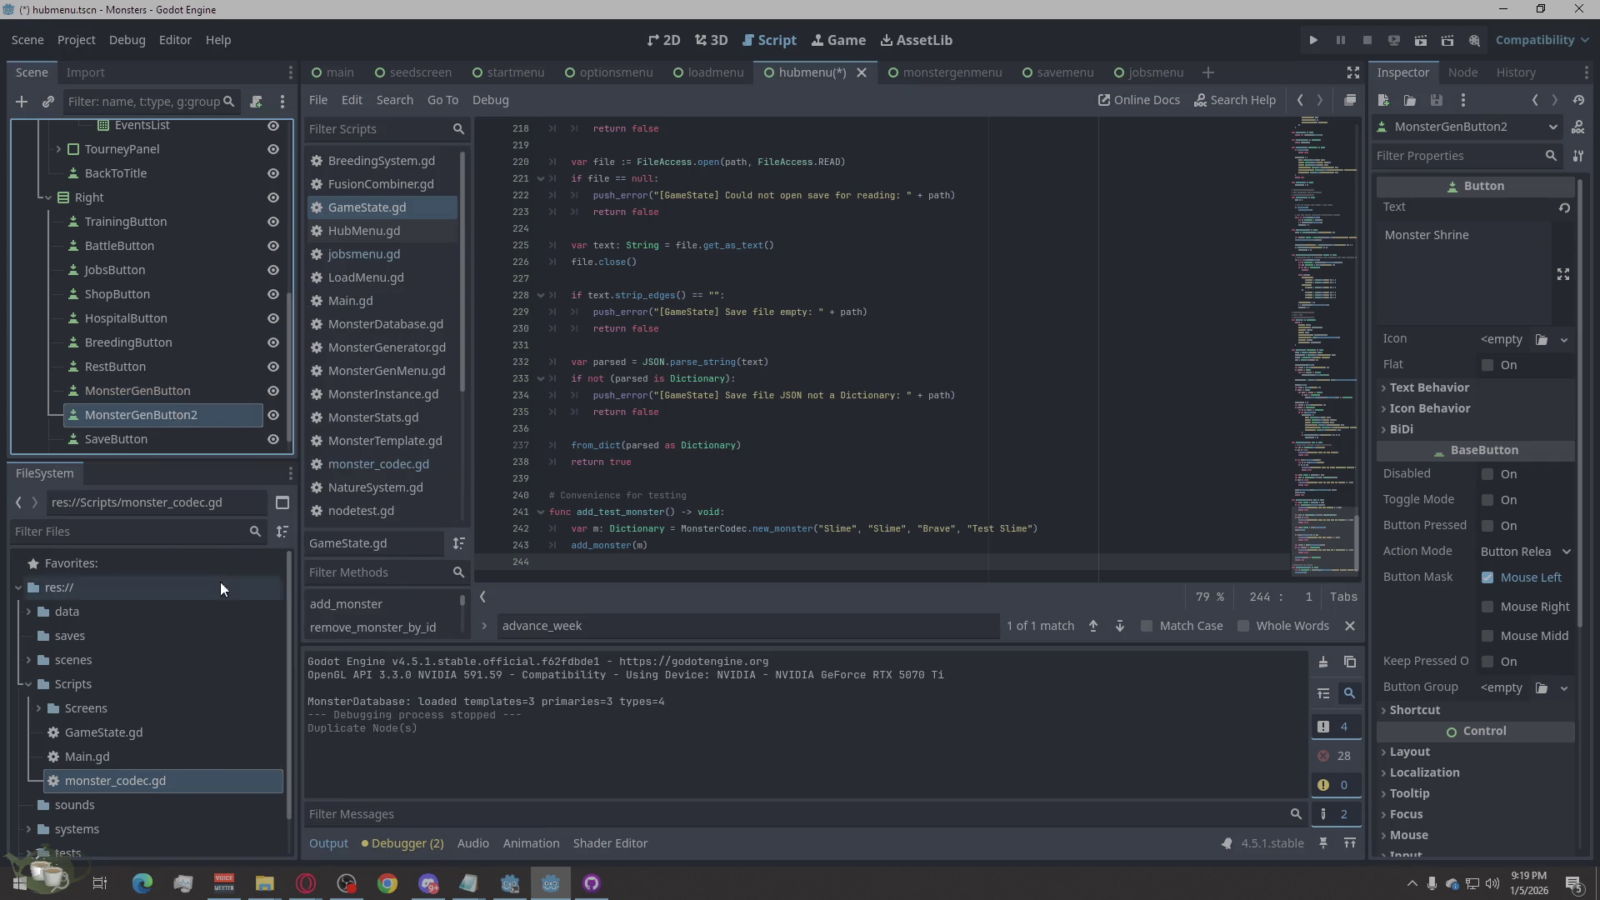
Step: Rename the copy to NextWeekButton and change its label text to Next Week
double_click(162, 415)
double_click(210, 419)
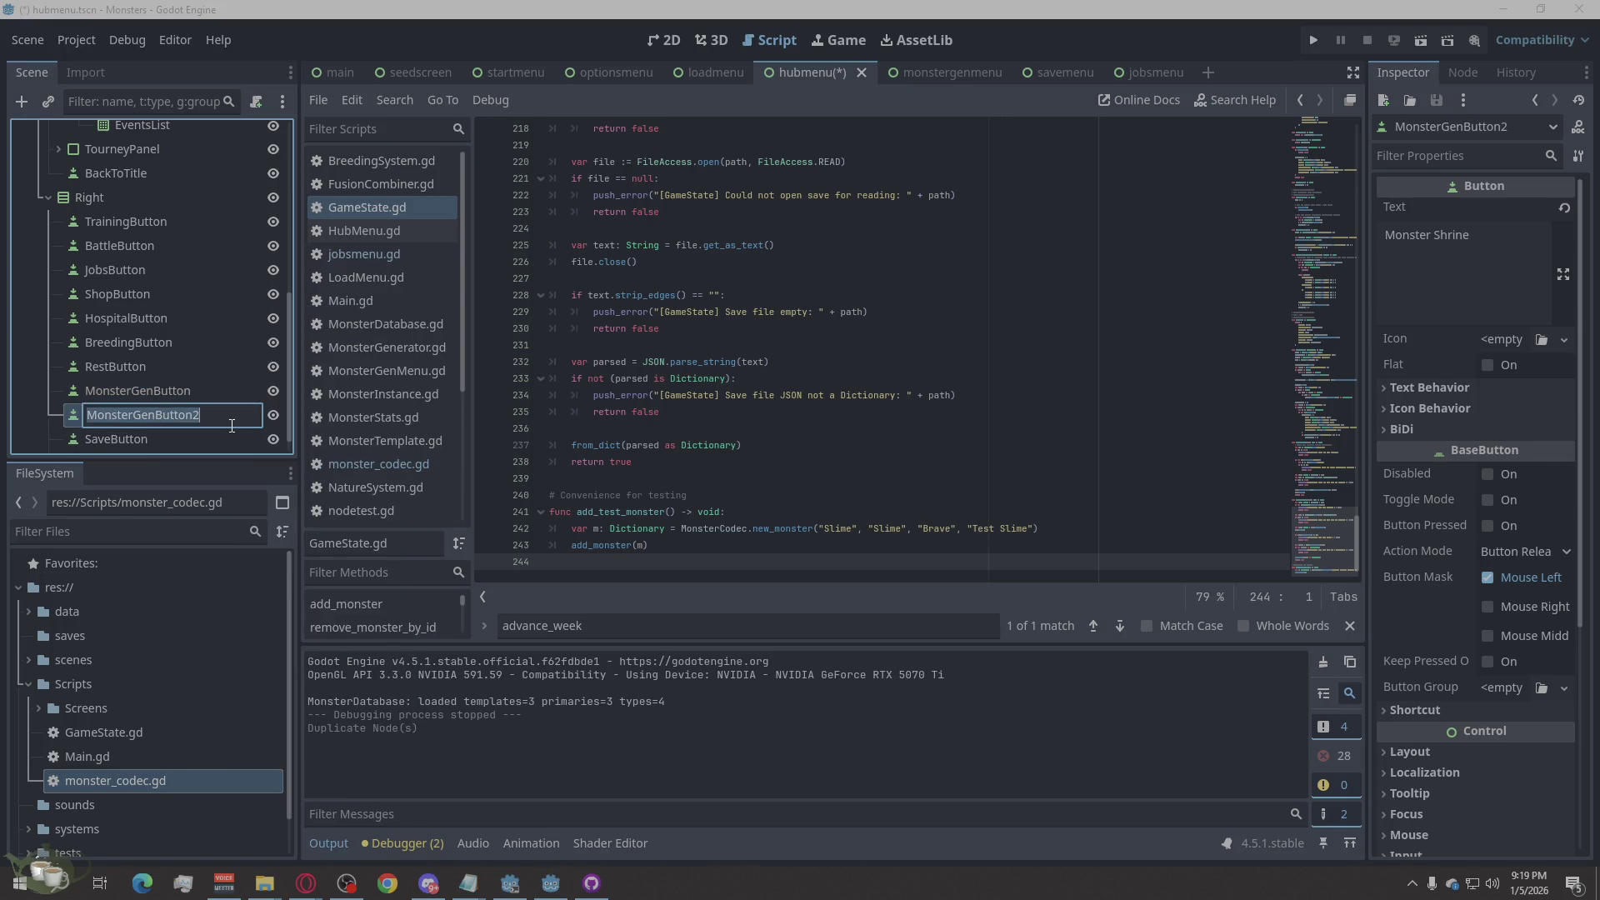
type("Next Week")
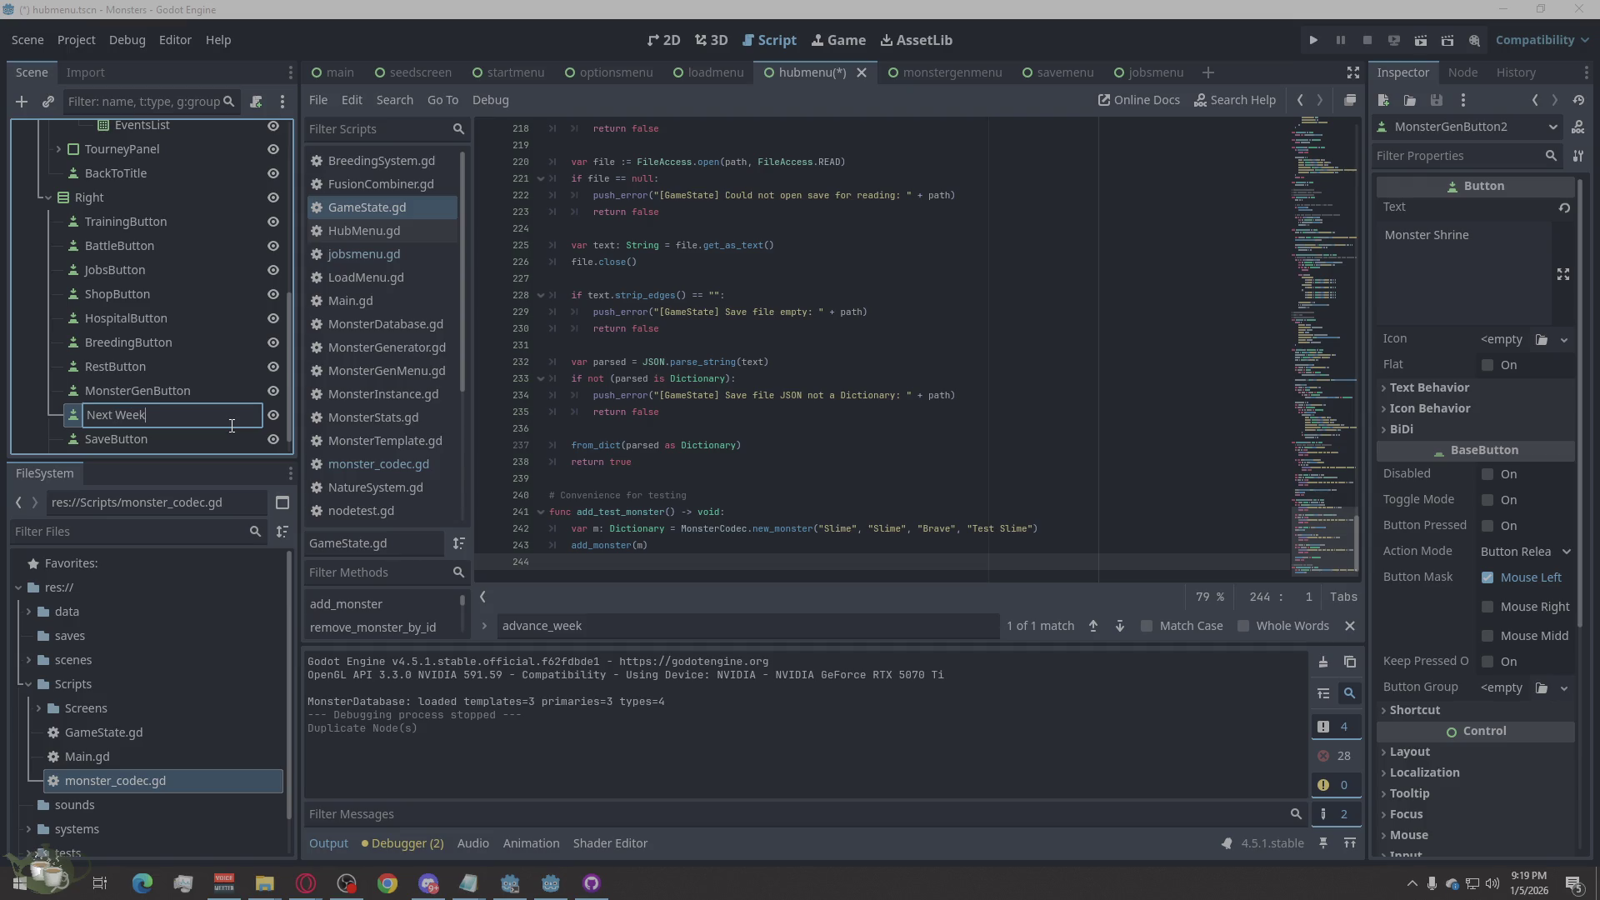
left_click(115, 419)
key("BackSpace")
type("Button")
key("Return")
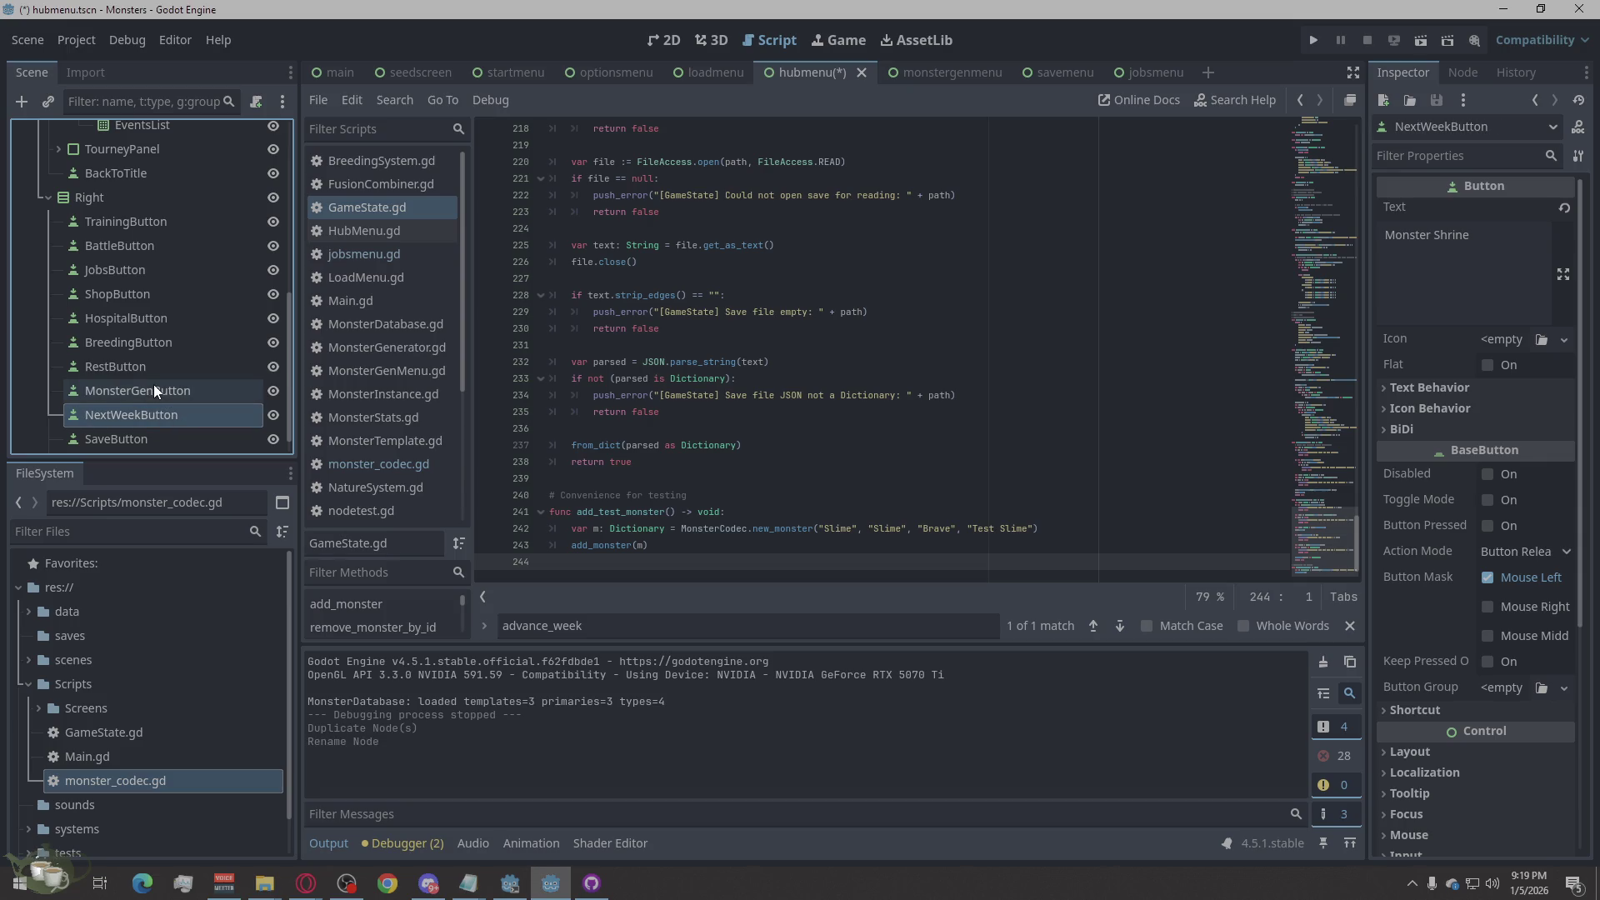
triple_click(1512, 282)
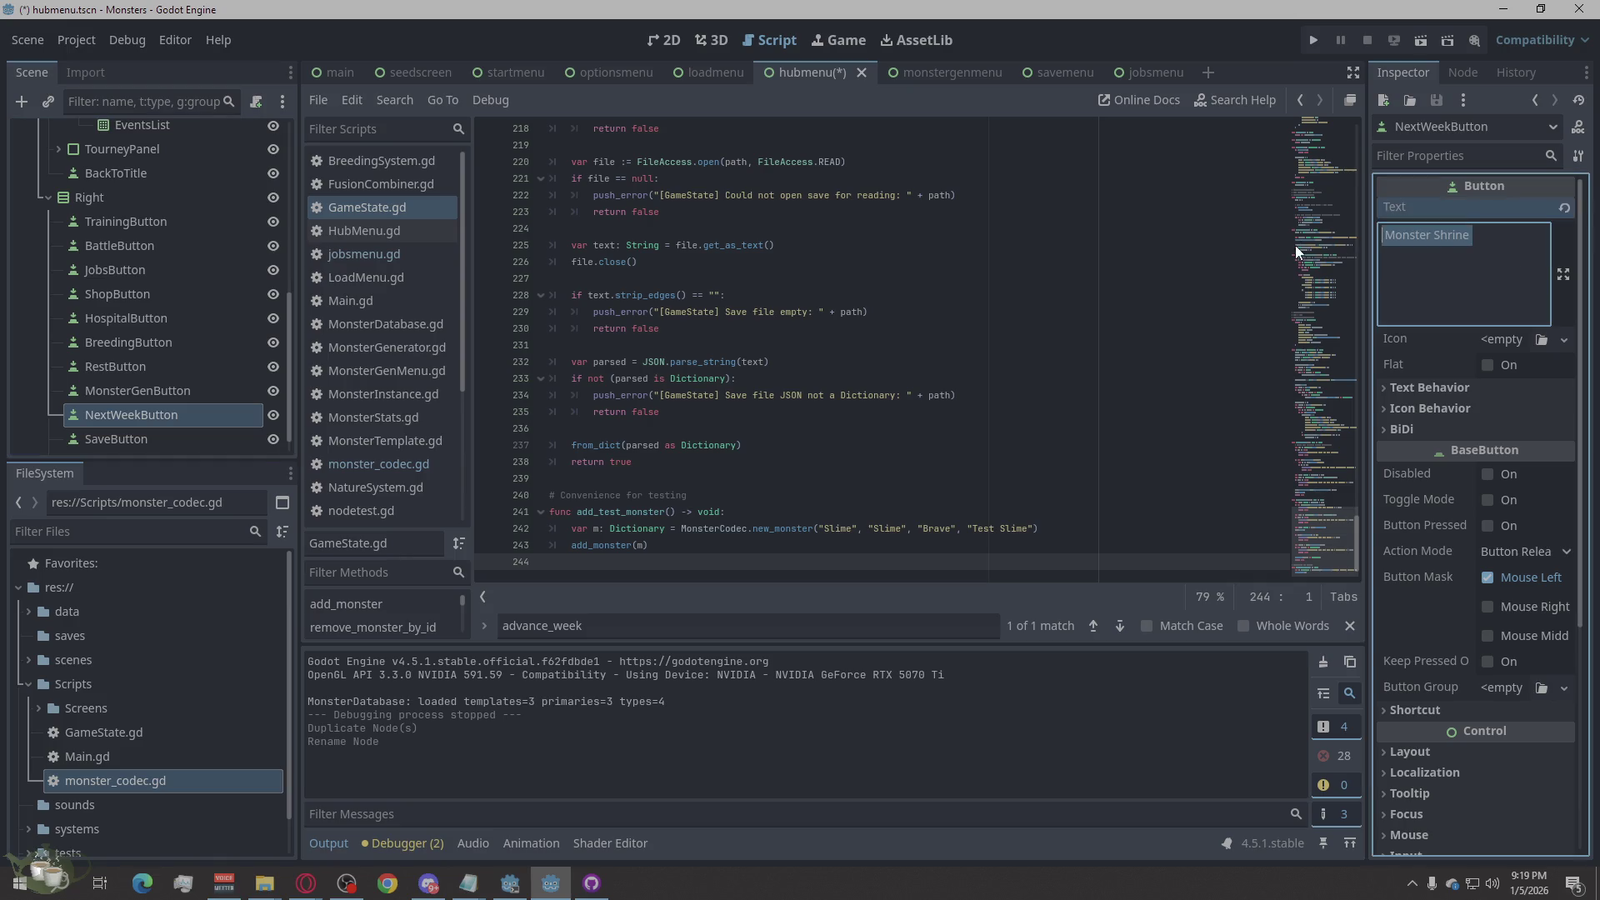
type("Nexd")
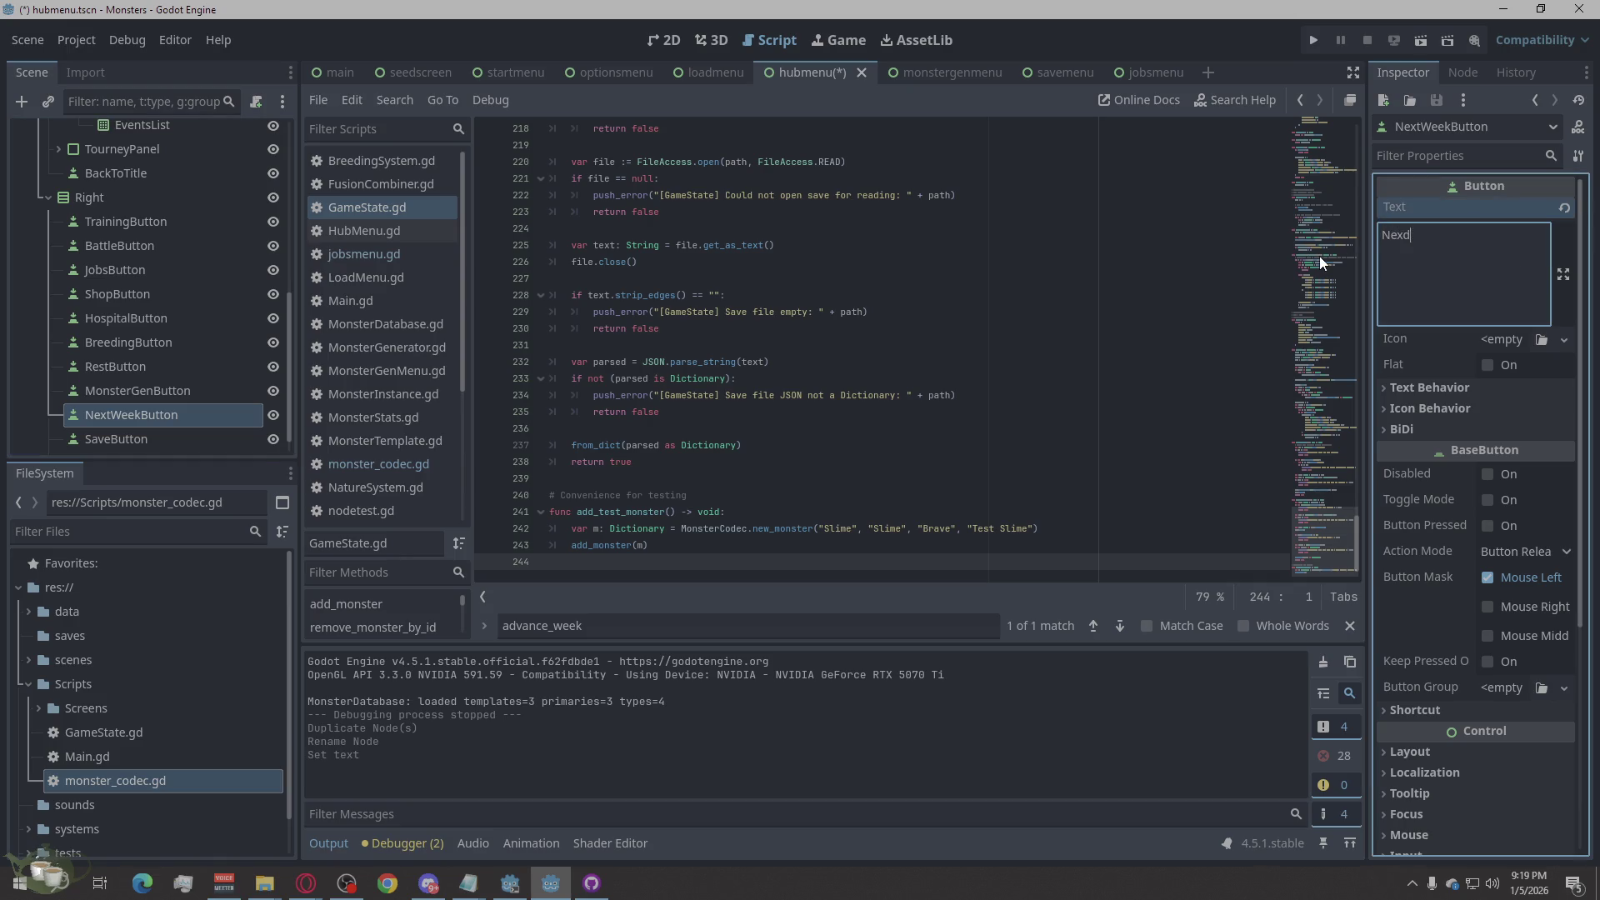
key("BackSpace")
type("t Week")
Step: In the 2D view, move NextWeekButton above TrainingButton in the Right column and copy its node path
left_click(688, 43)
left_click(679, 40)
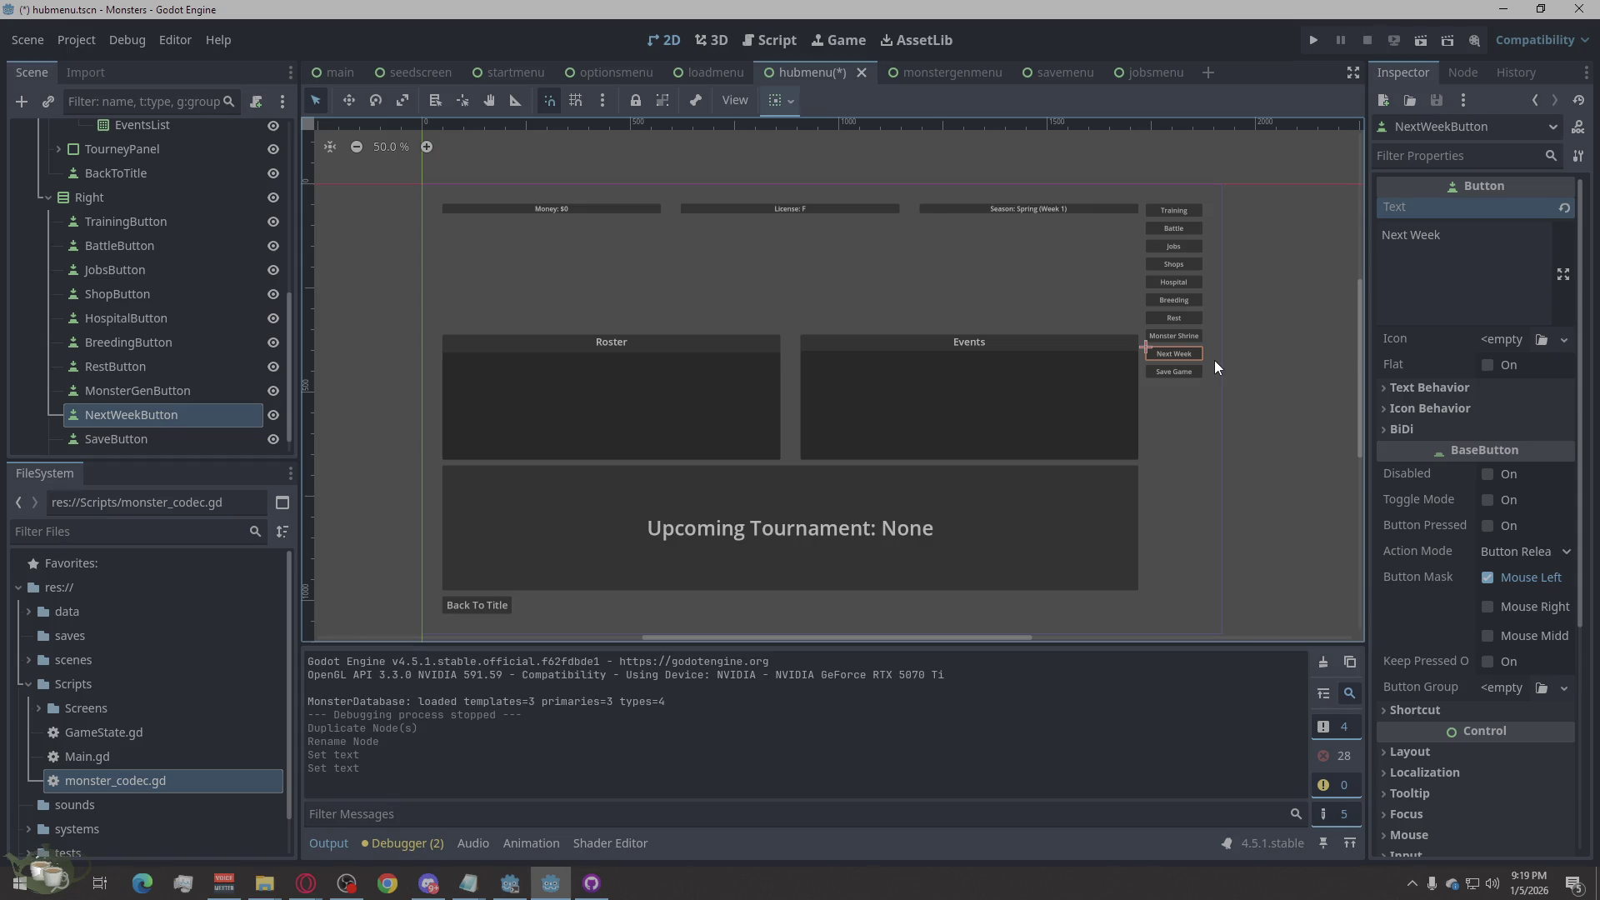
left_click_drag(115, 416, 112, 215)
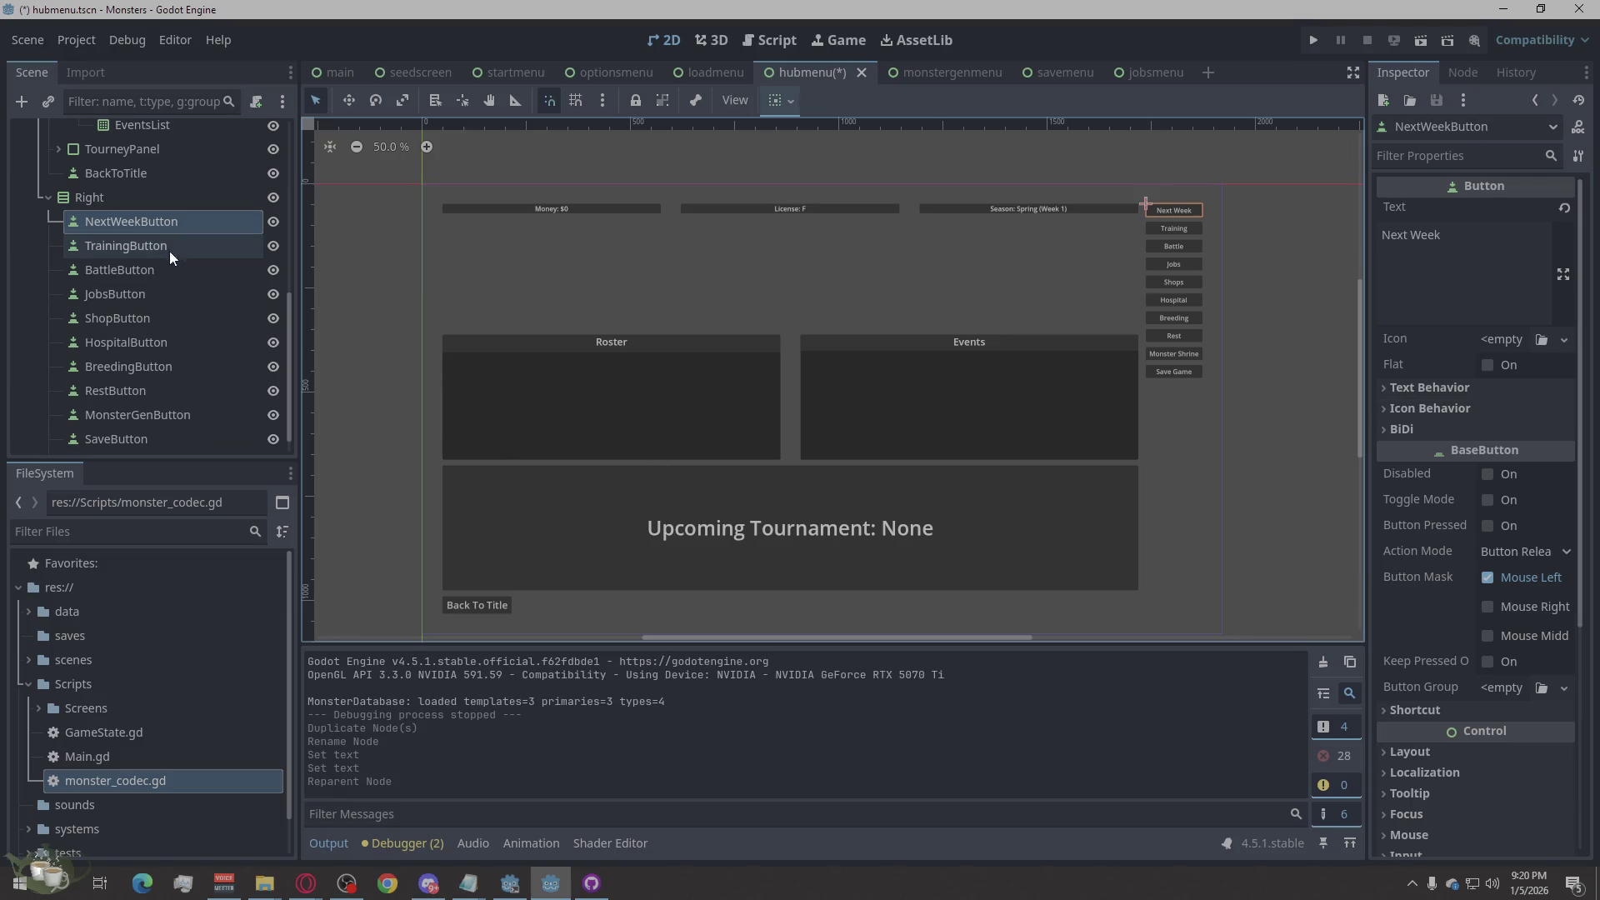
right_click(148, 224)
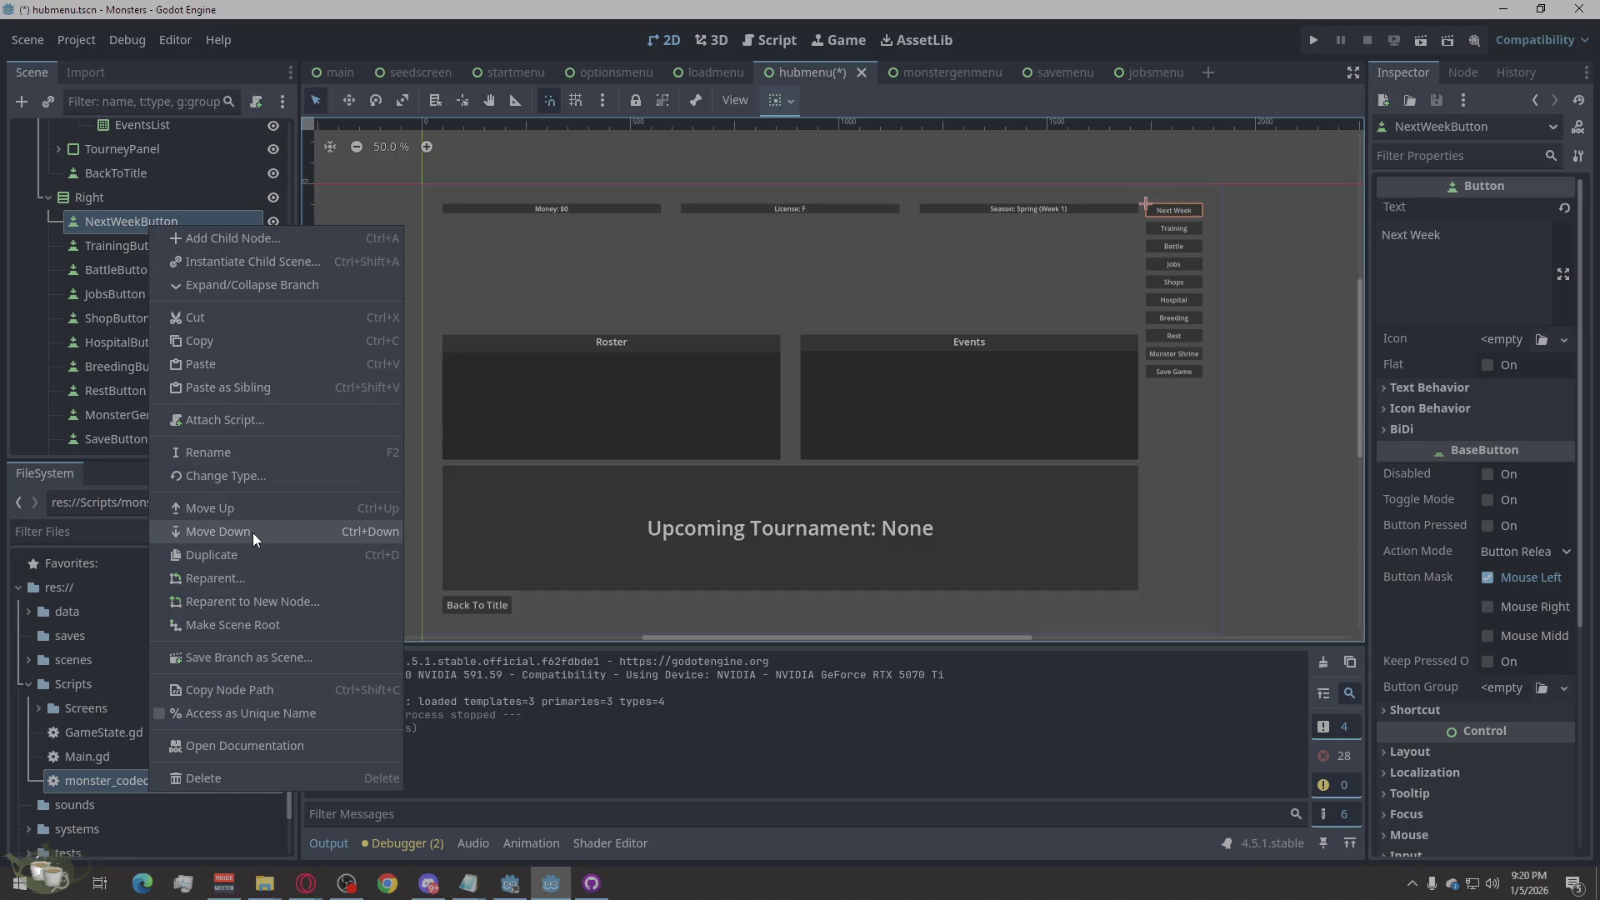
left_click(302, 695)
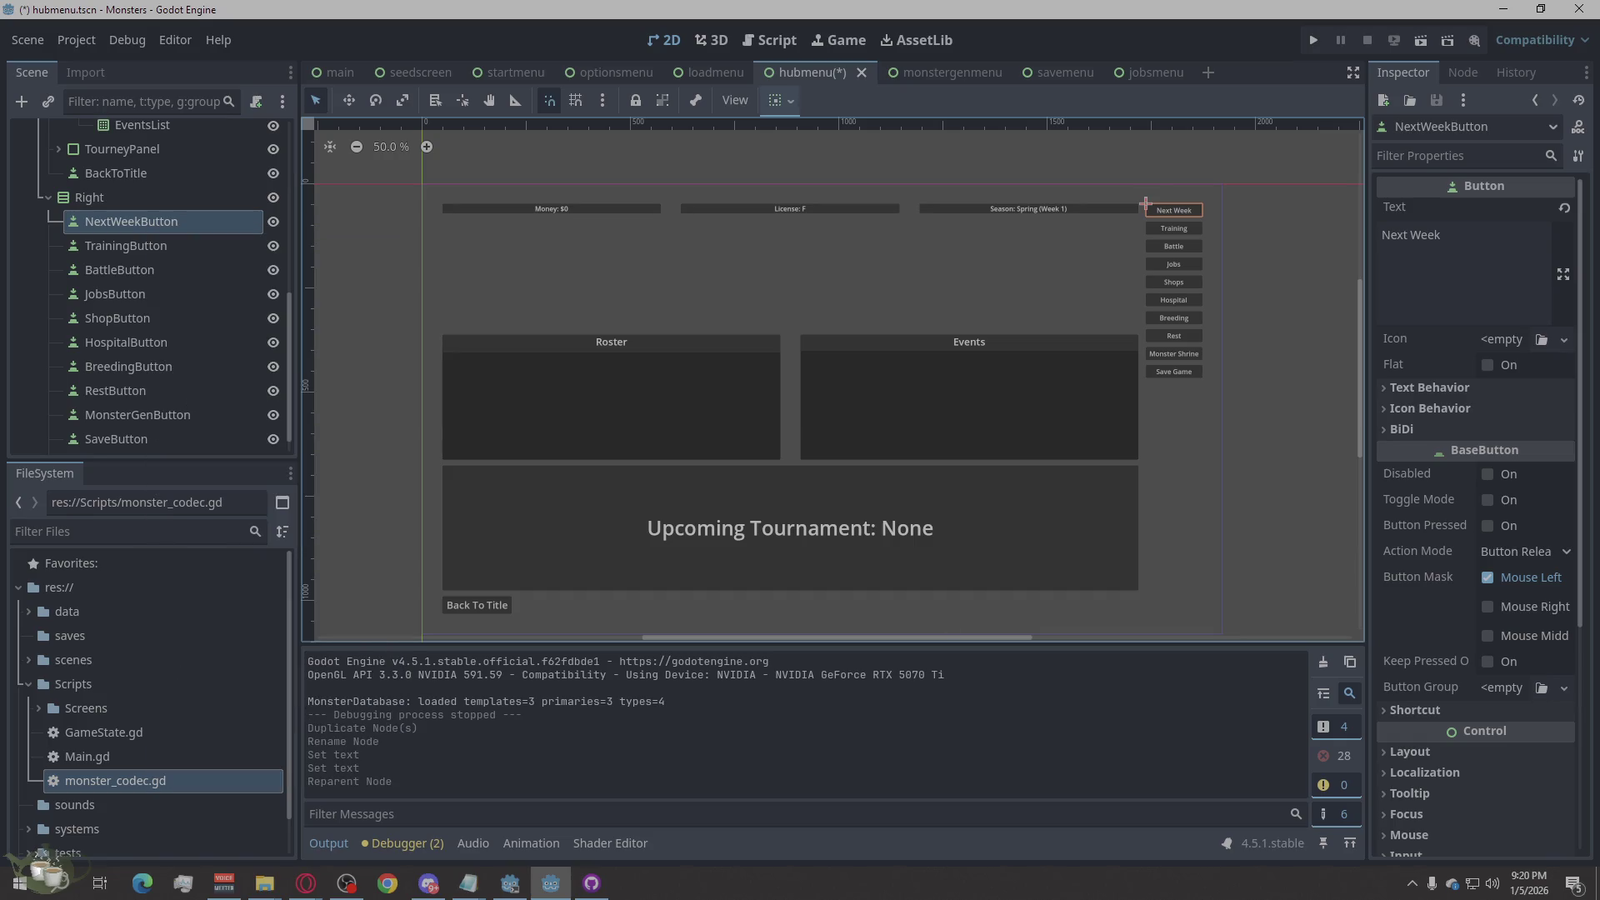
left_click(306, 883)
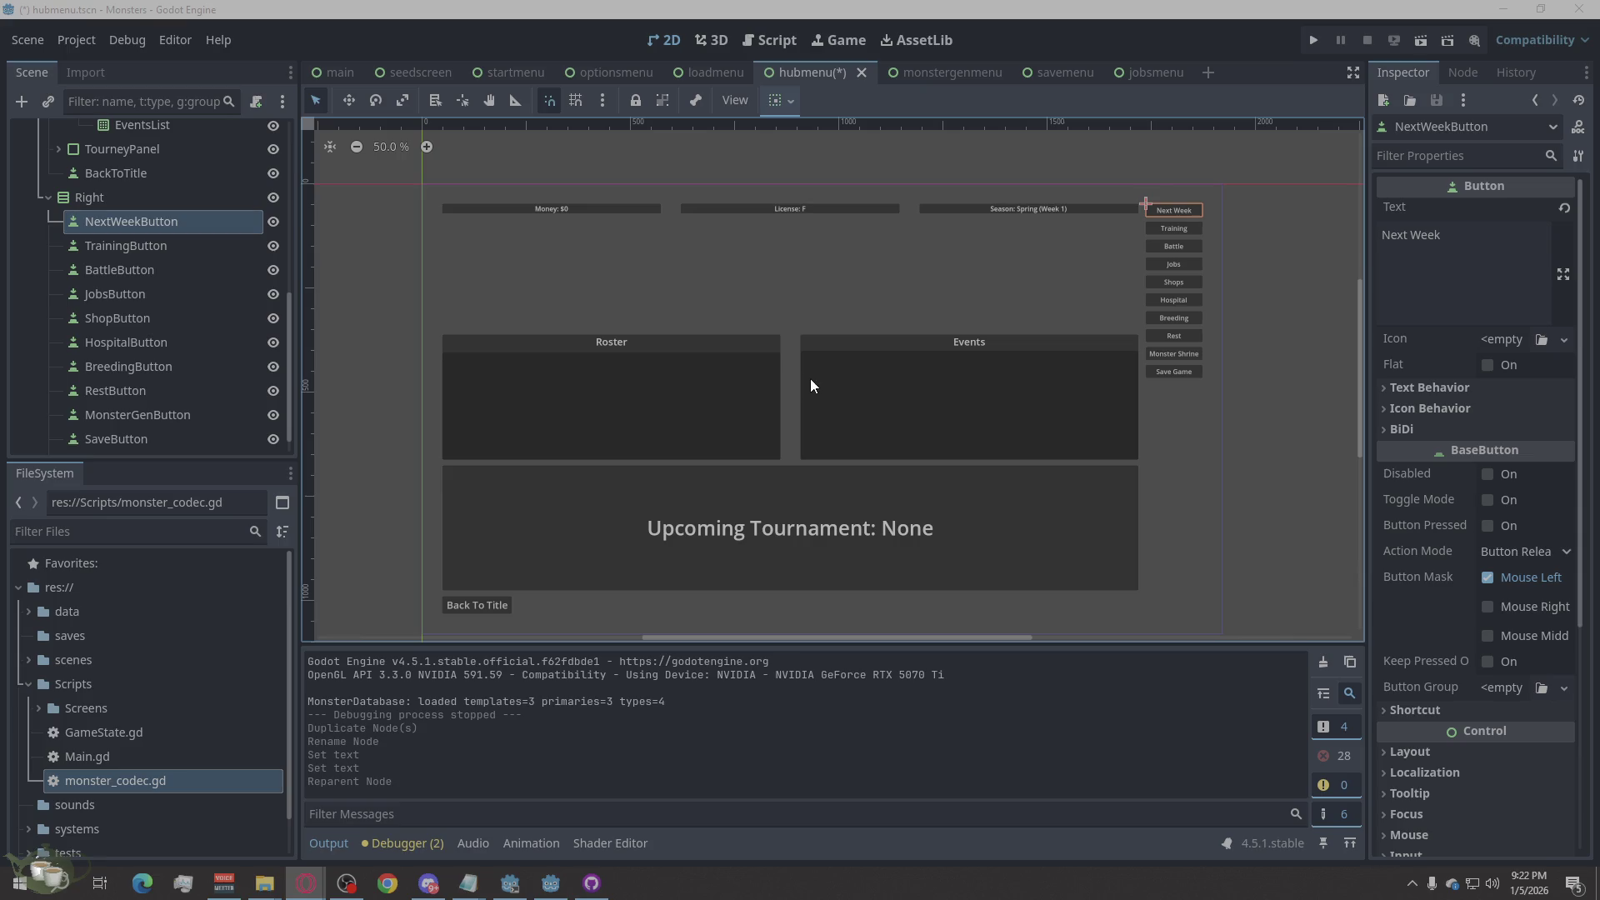
left_click(58, 36)
left_click(87, 58)
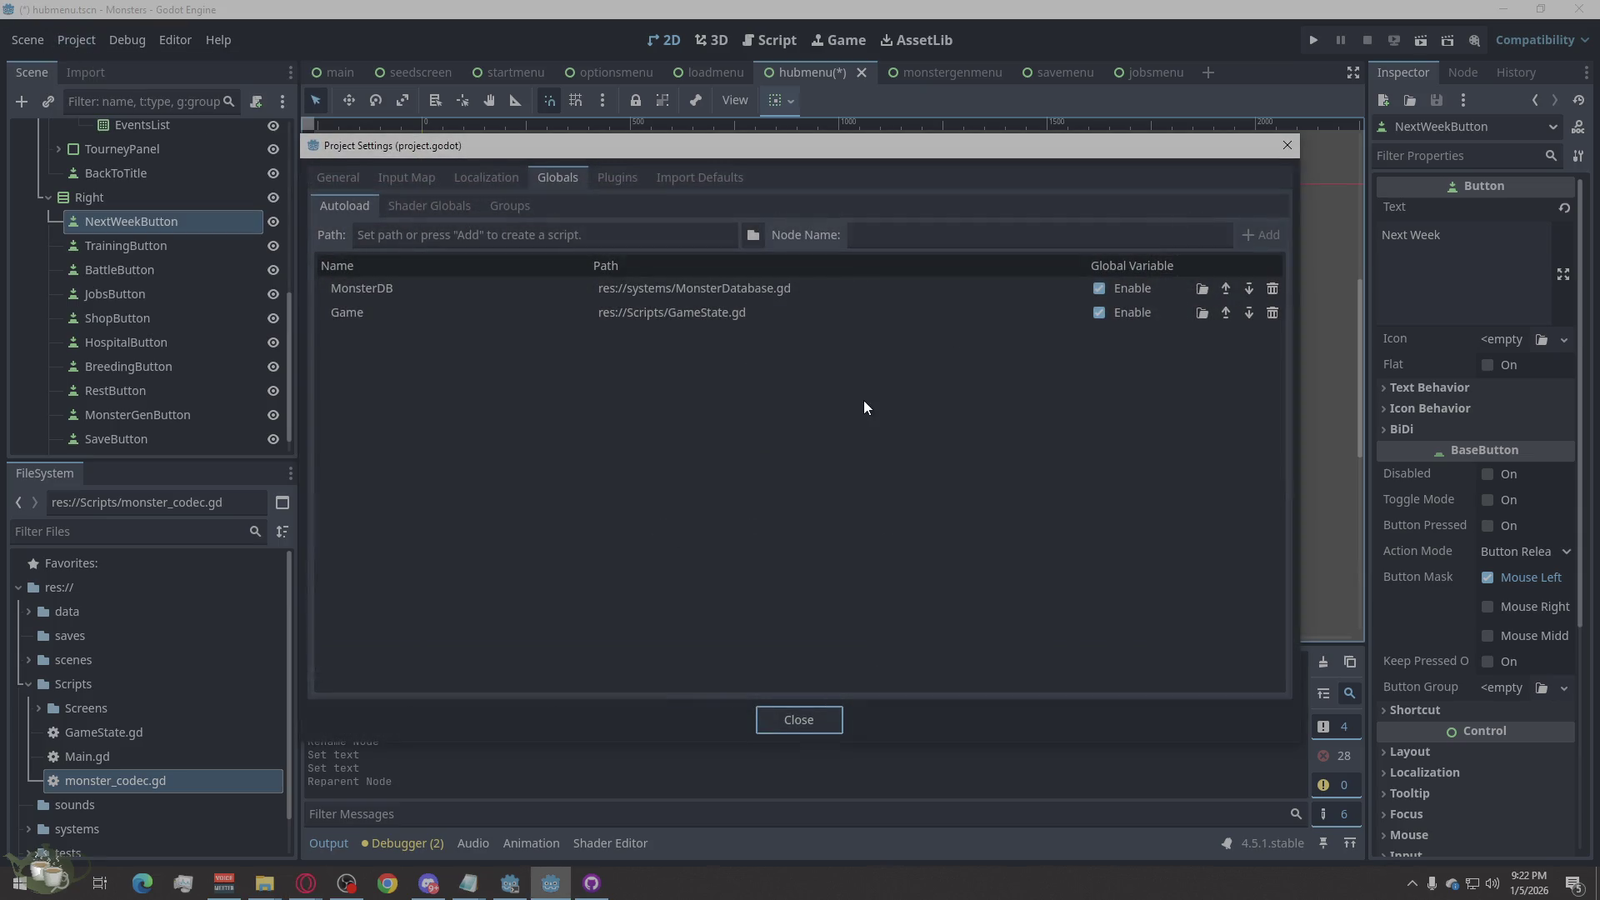
left_click(1284, 145)
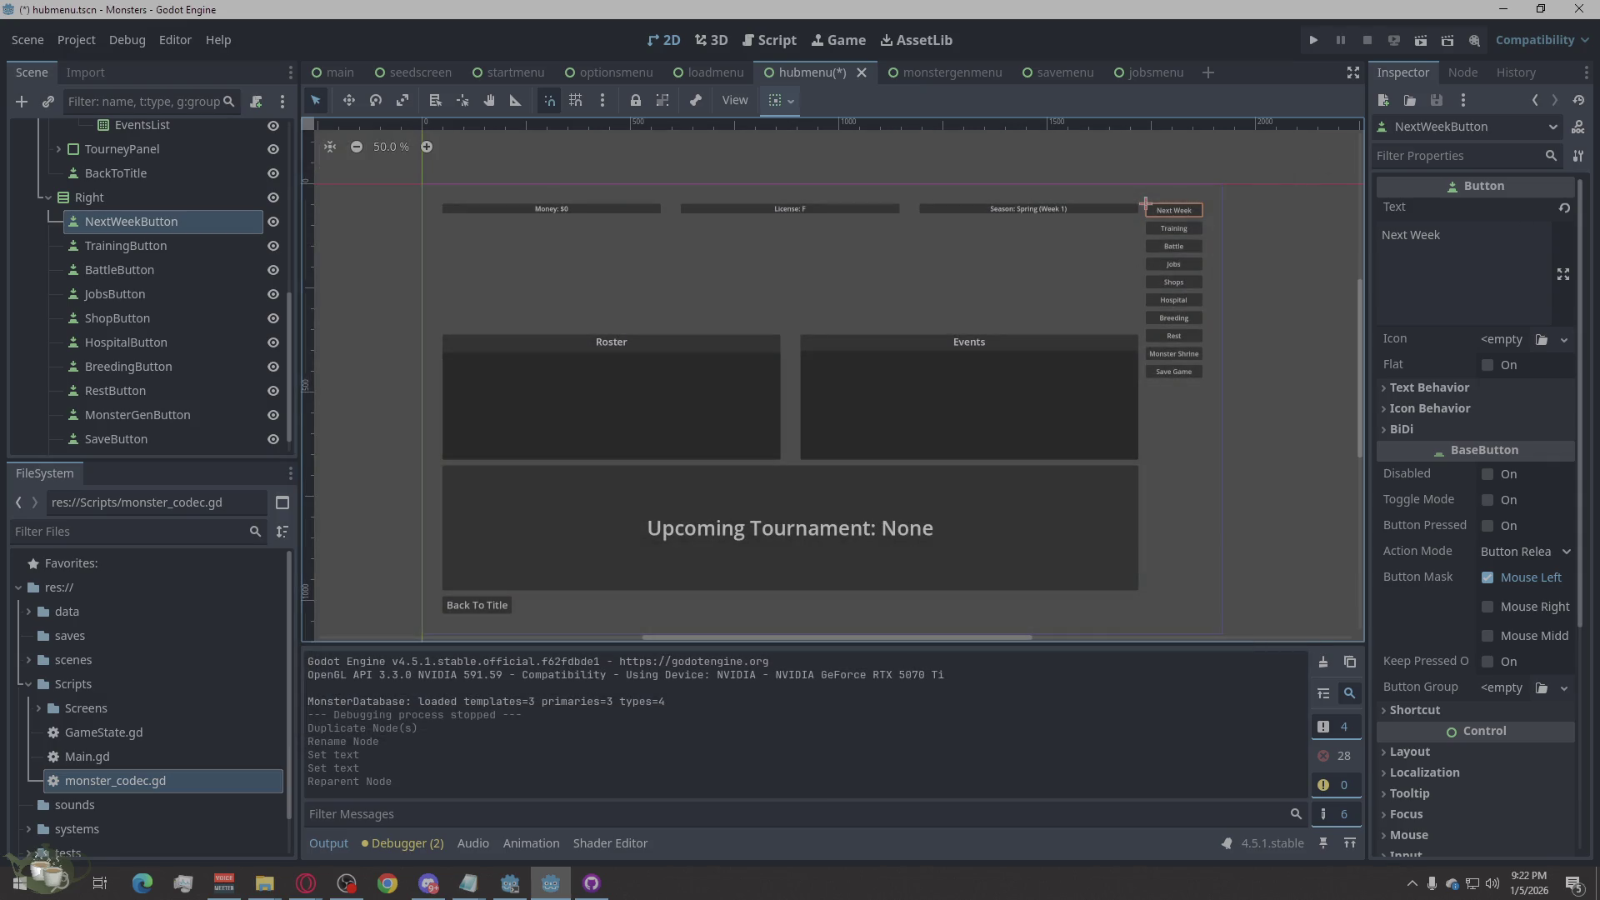
key("alt+Tab")
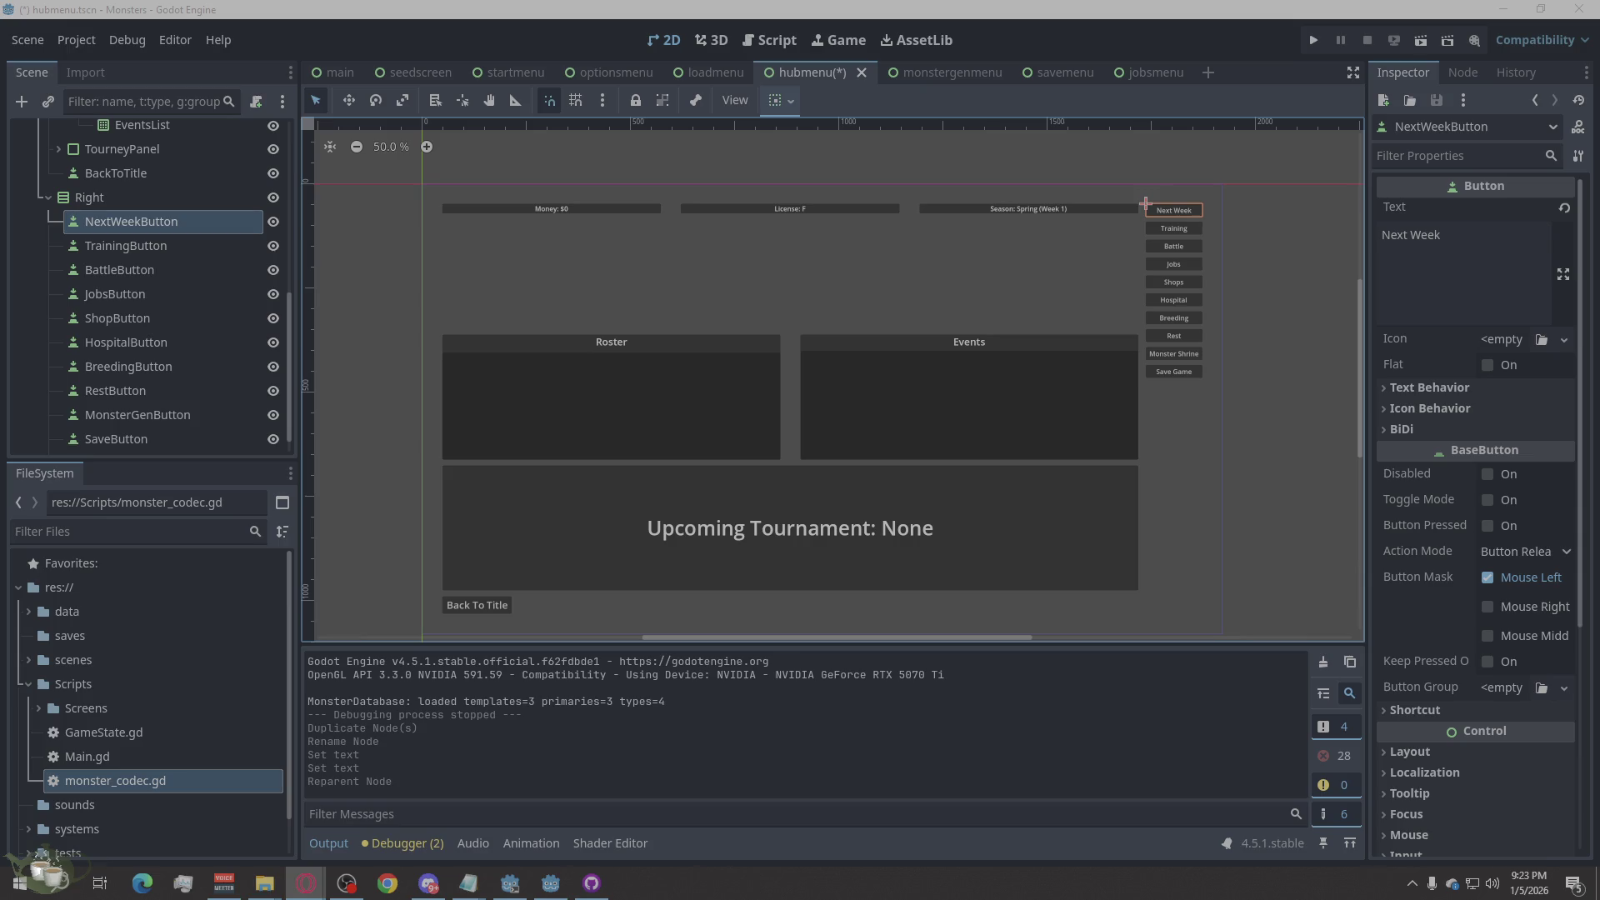
Step: Change the button's Inspector text from Next Week to Advance Week
left_click(1313, 223)
double_click(1403, 239)
type("Advance")
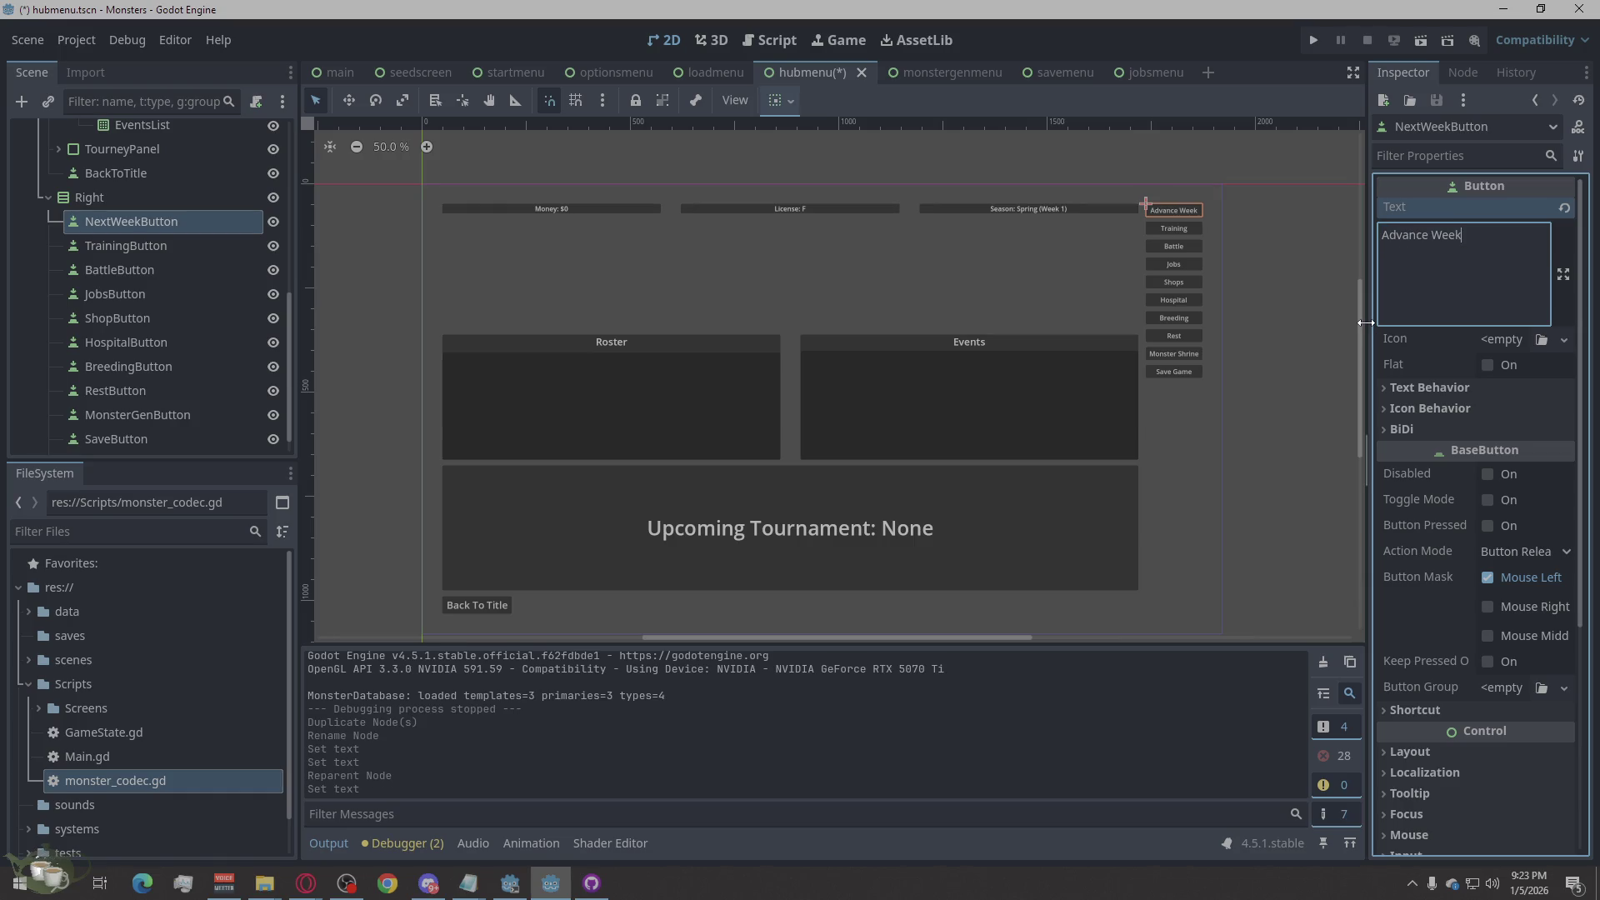
Step: Rename the NextWeekButton node to AdvanceWeekButton in the Scene dock
left_click(144, 227)
left_click(143, 228)
left_click_drag(143, 223, 86, 222)
type("Advance Week")
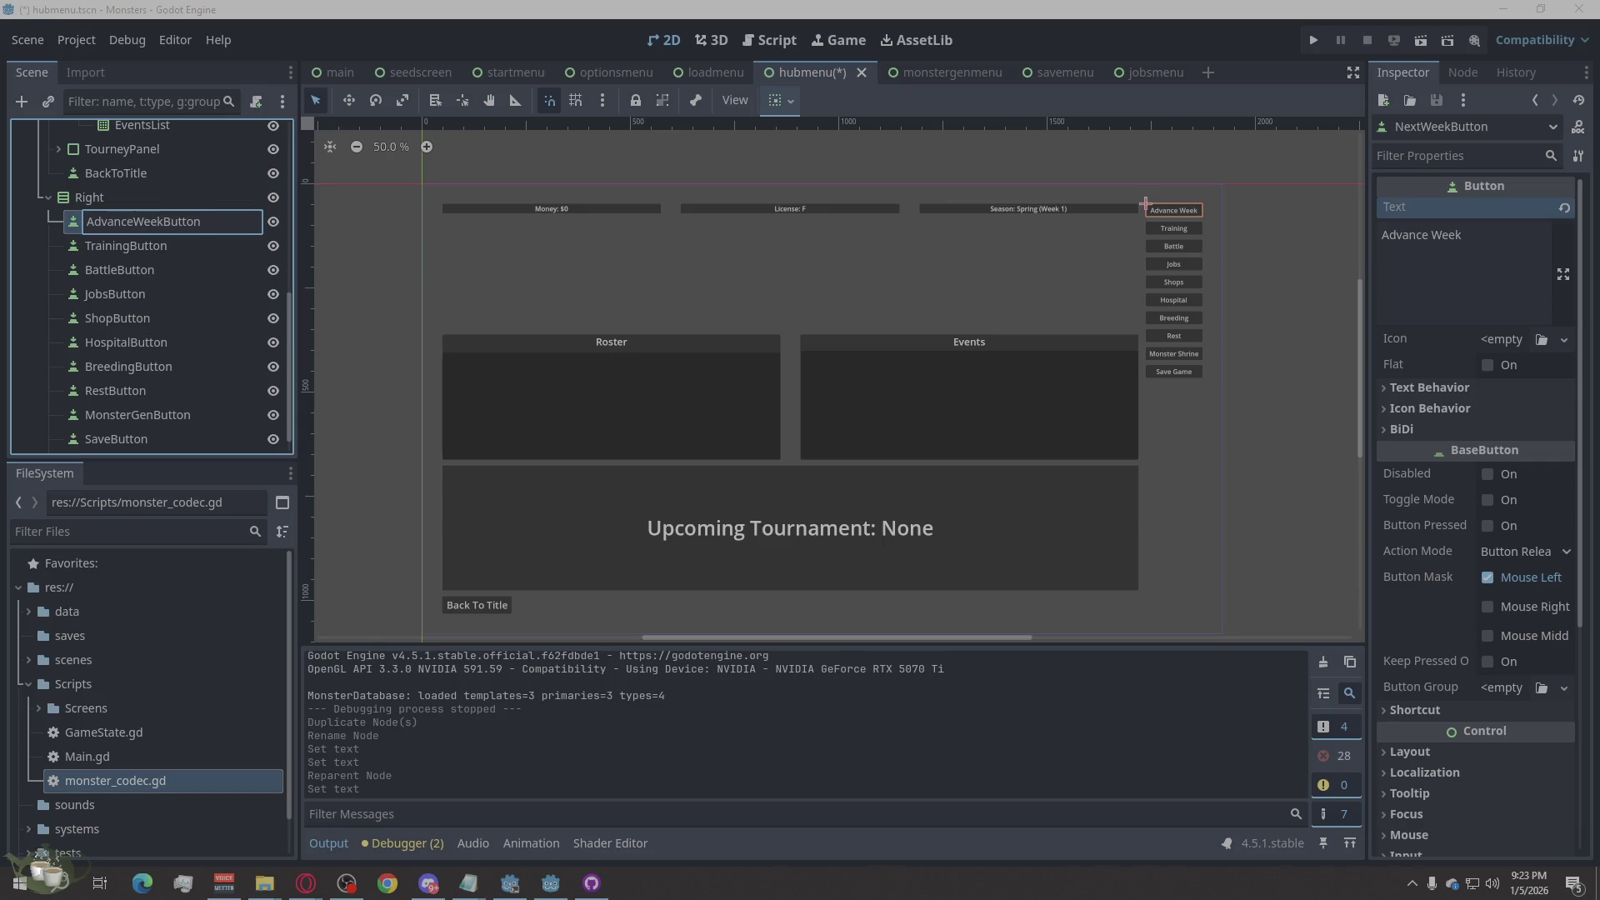
key("Return")
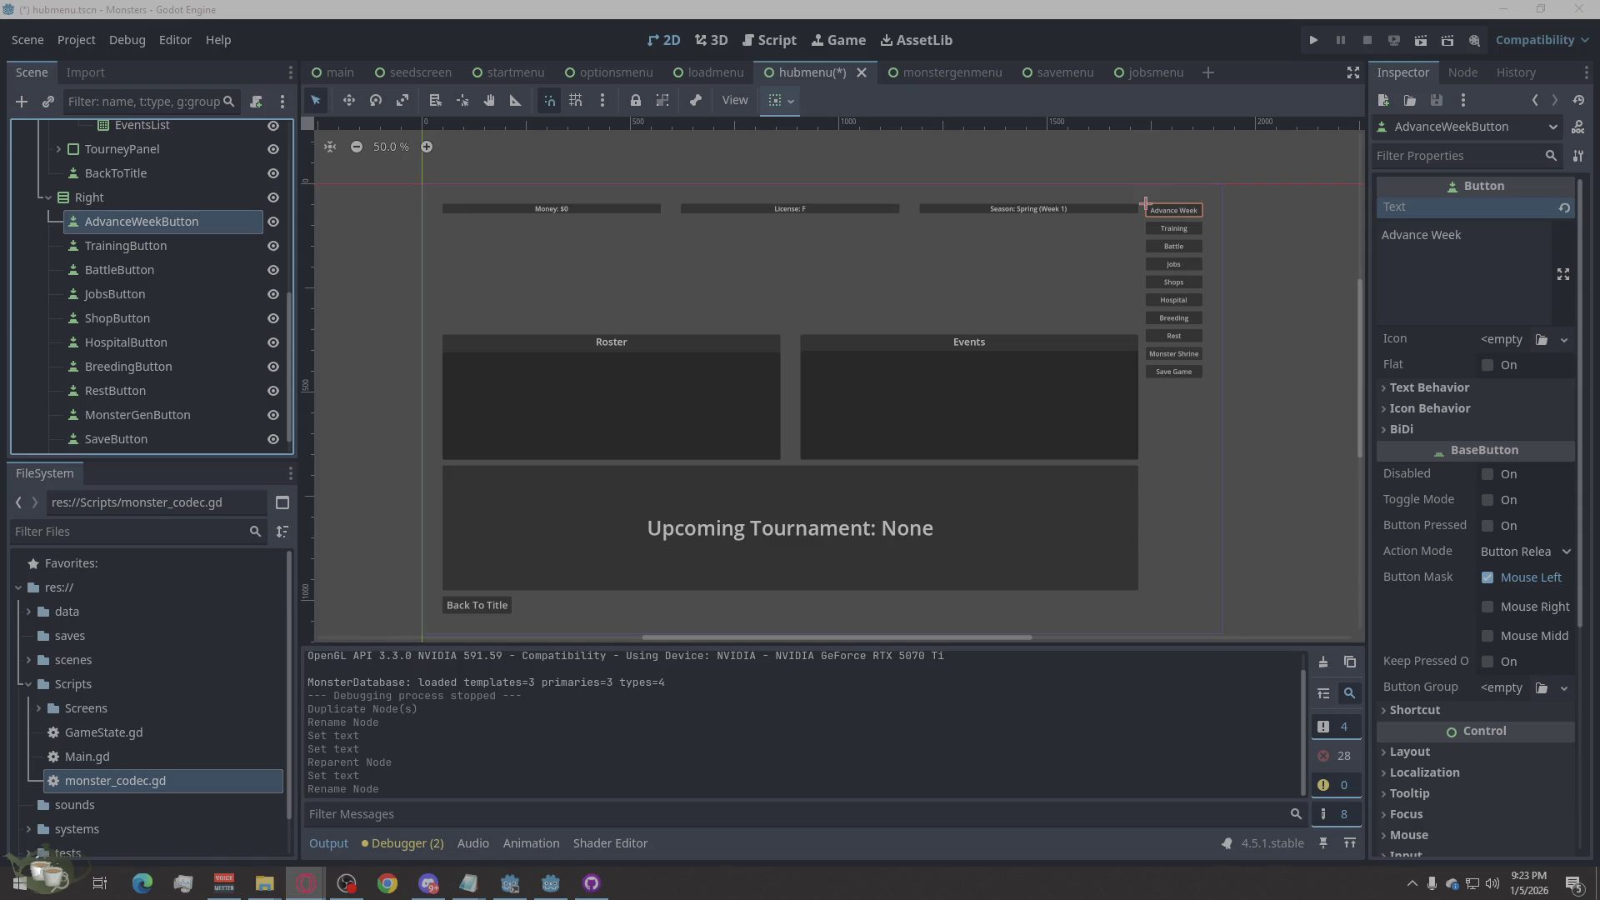
right_click(163, 227)
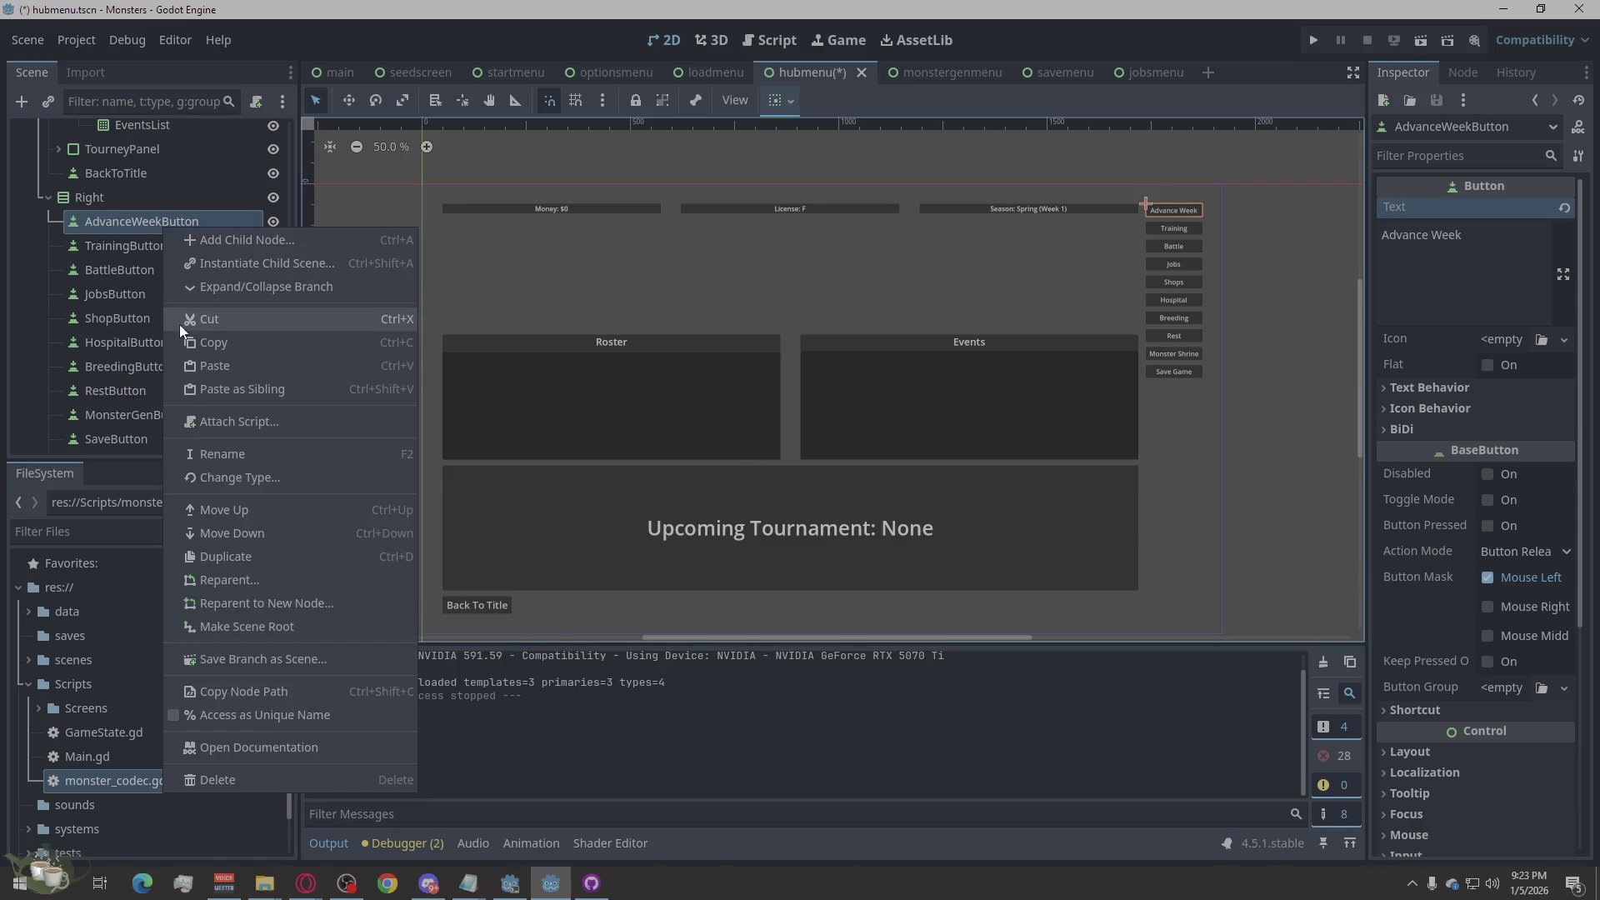
left_click(197, 341)
key("alt+Tab")
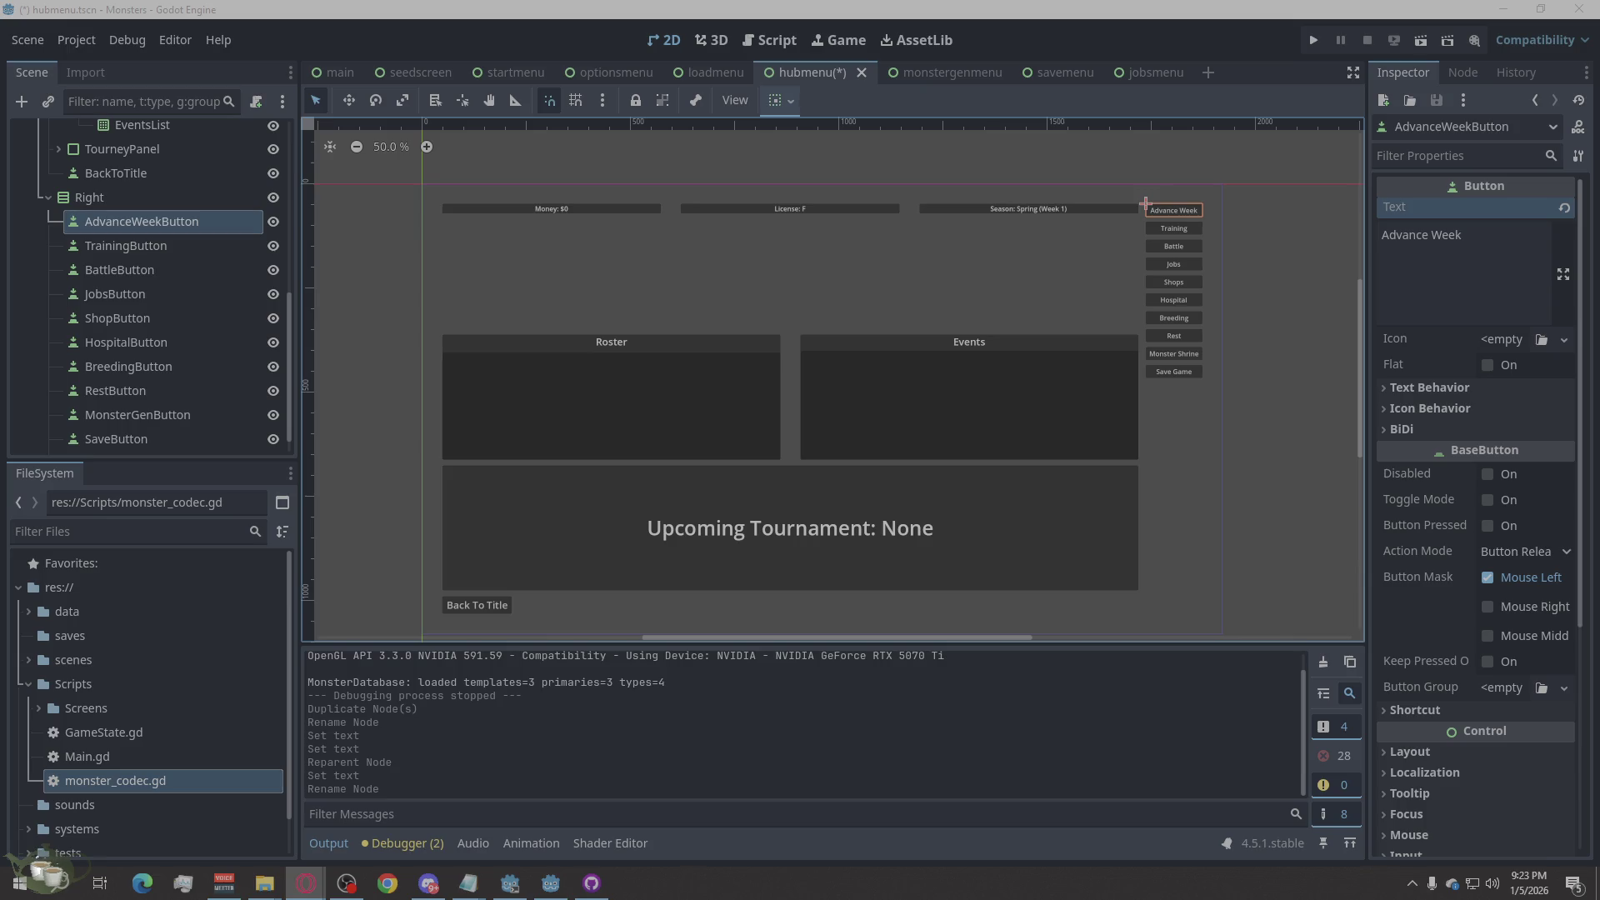
right_click(183, 223)
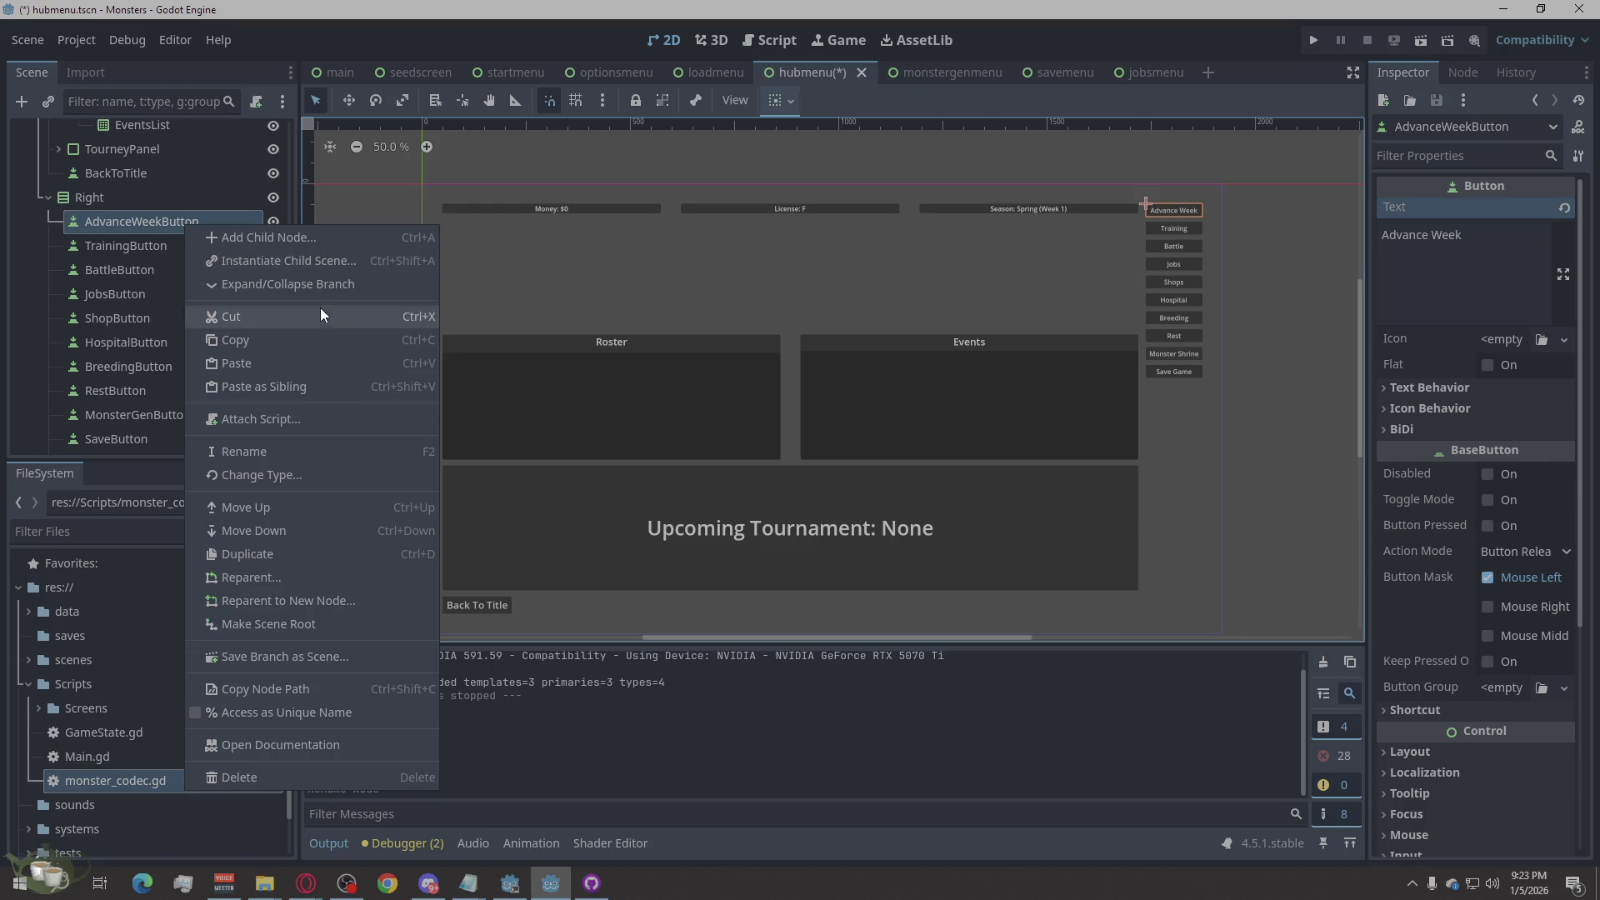
left_click(293, 688)
key("alt+Tab")
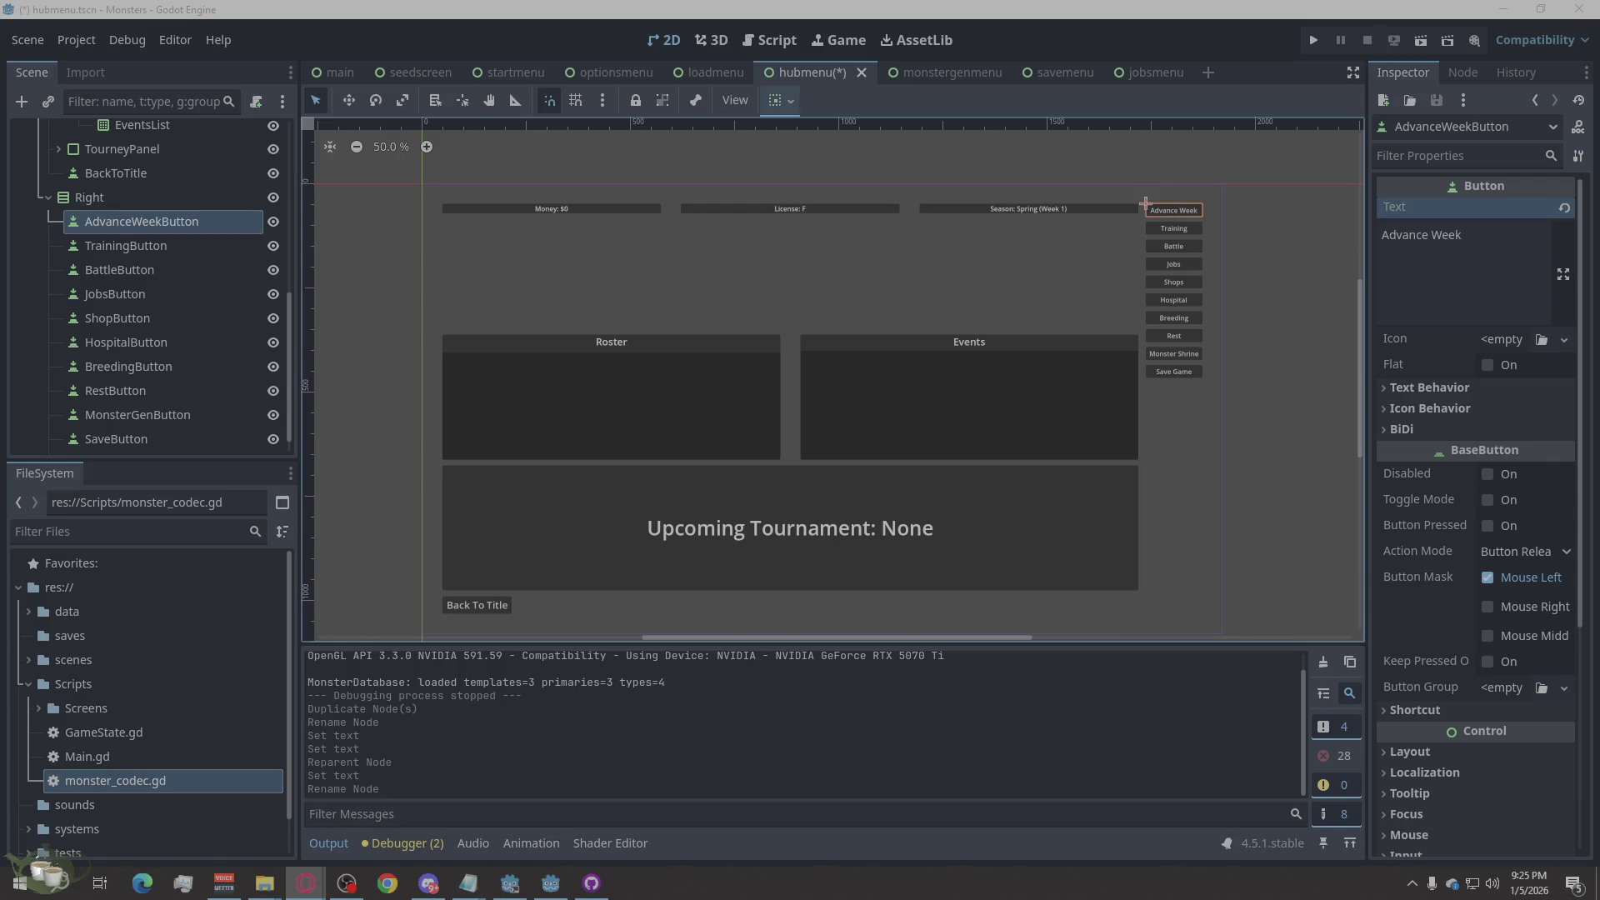
left_click(264, 883)
mouse_move(571, 224)
left_mouse_down()
mouse_move(1000, 194)
mouse_move(1599, 193)
left_mouse_up()
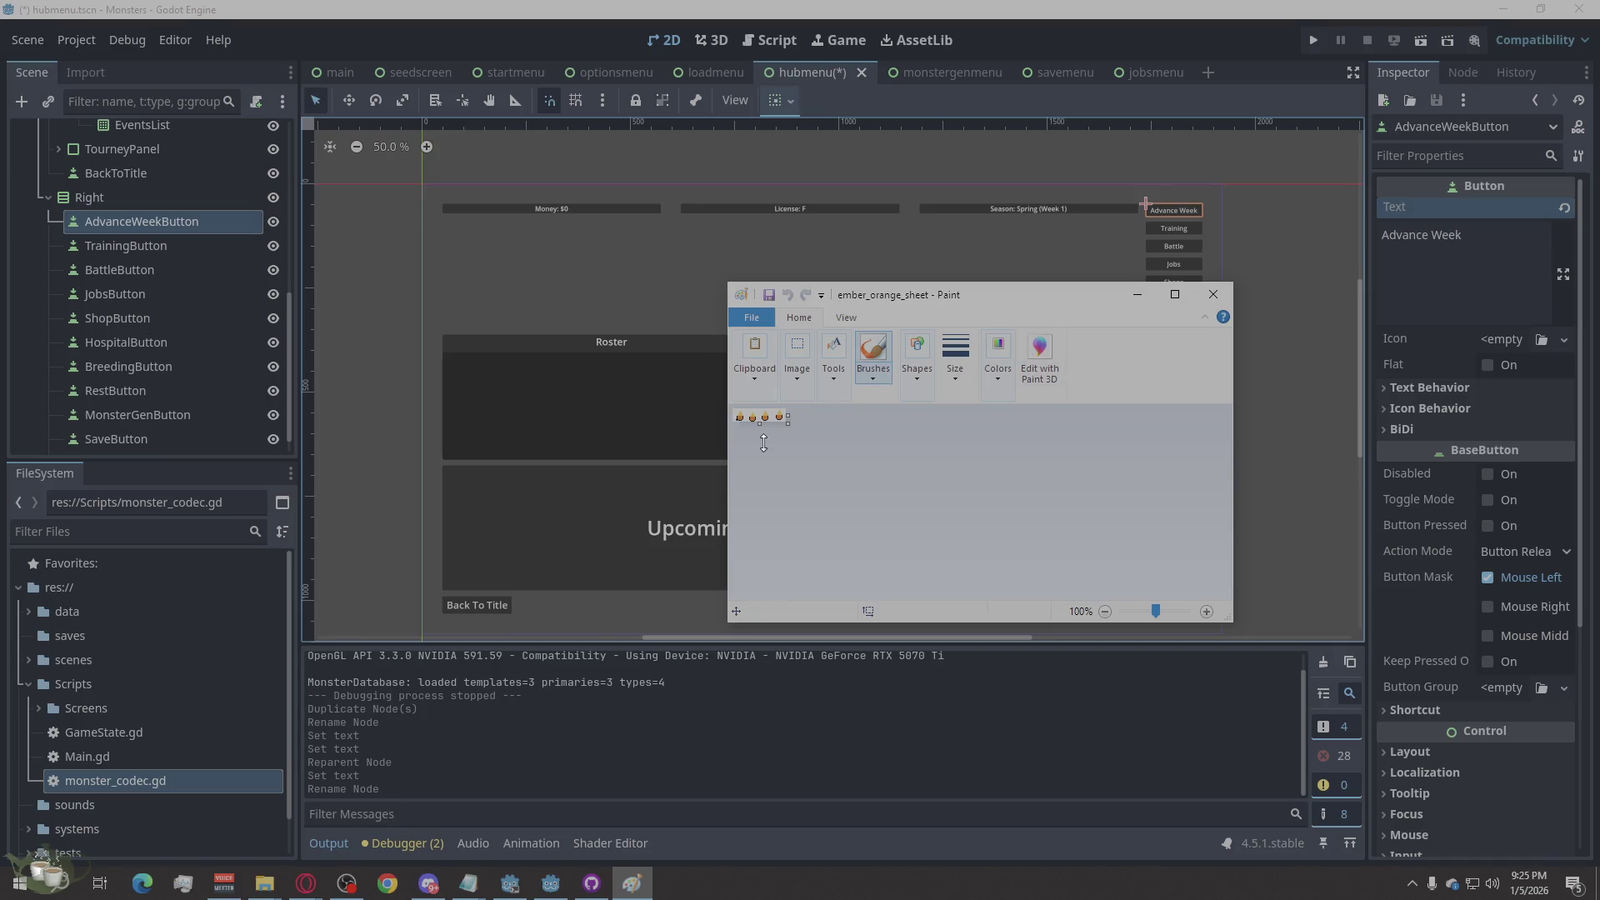
scroll(761, 443, "up", 4, "ctrl")
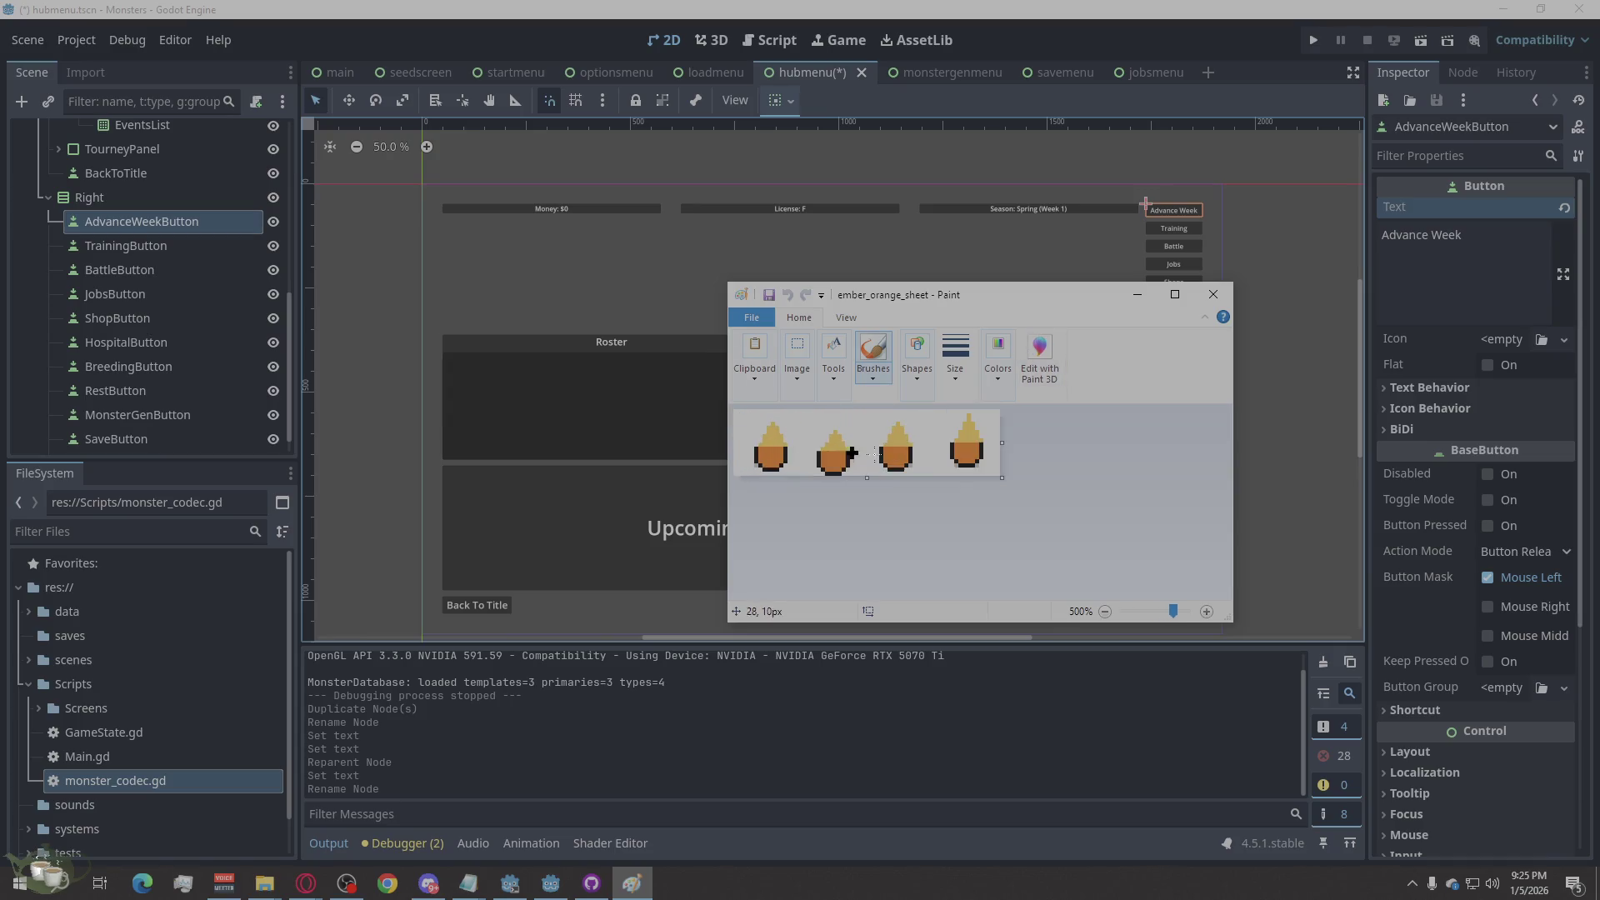
left_click(1215, 297)
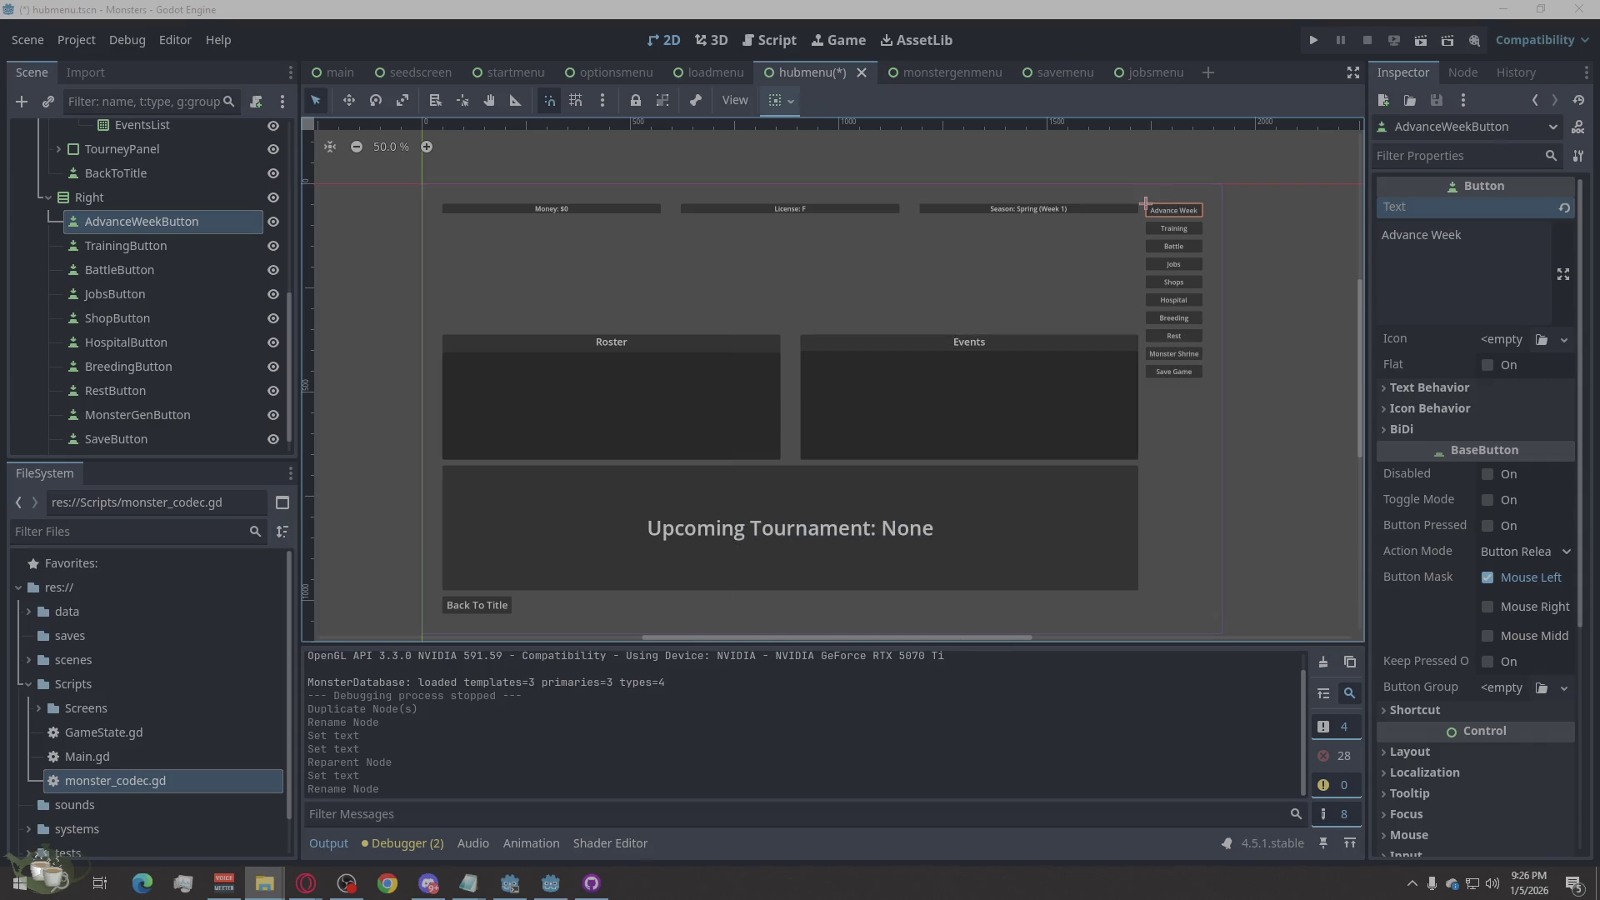
scroll(865, 442, "up", 6, "ctrl")
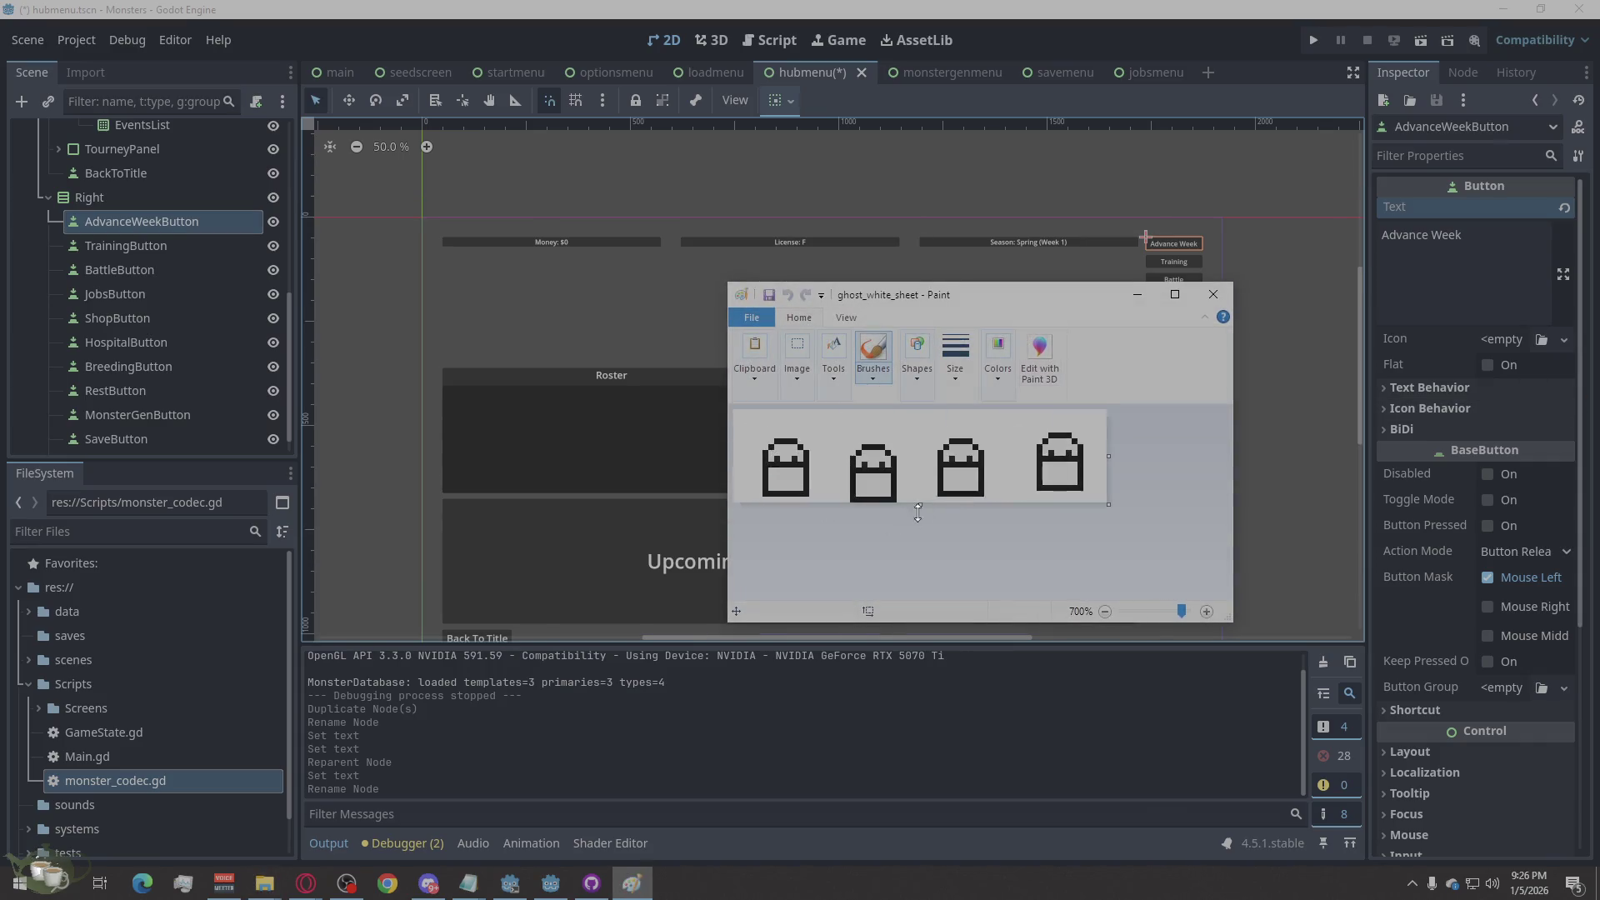
left_click(1228, 297)
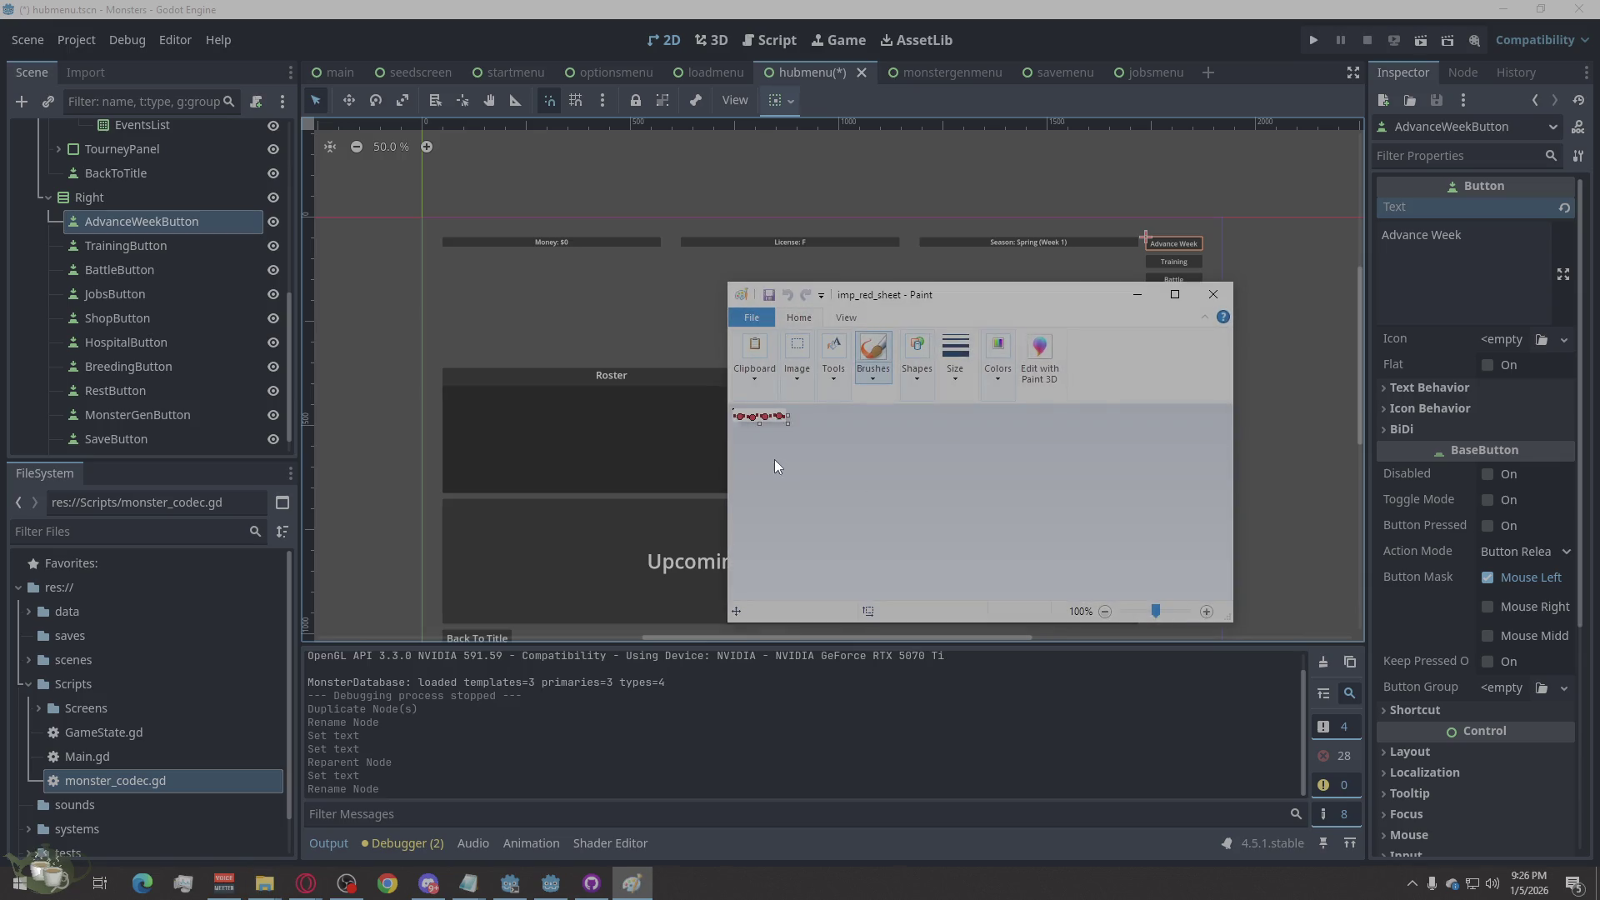
scroll(774, 460, "up", 6)
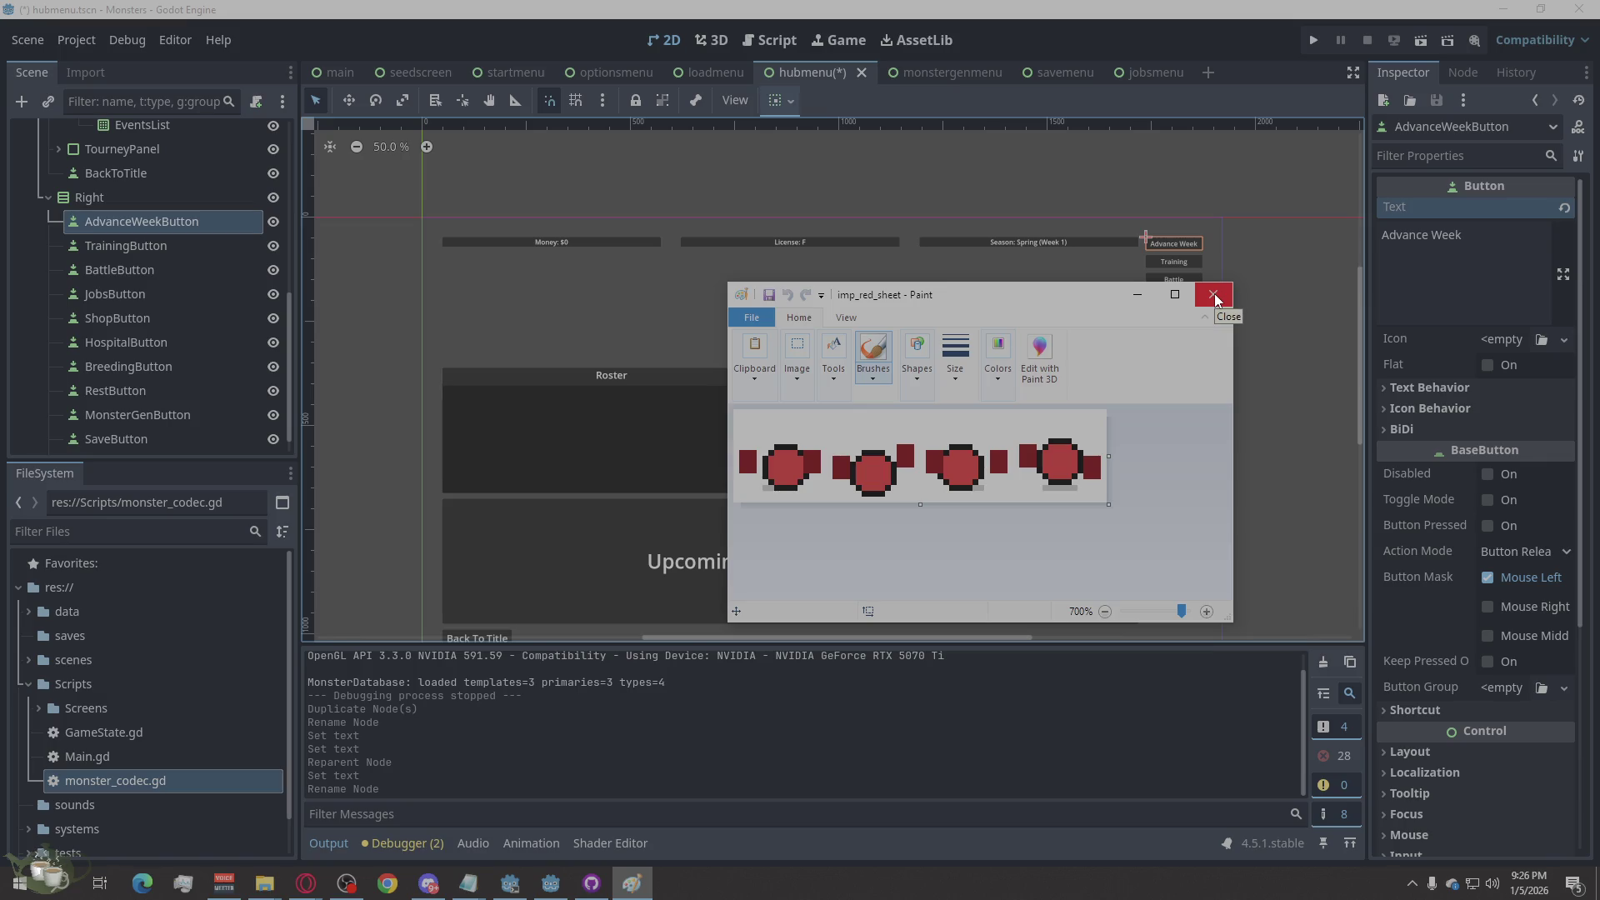
left_click(1213, 294)
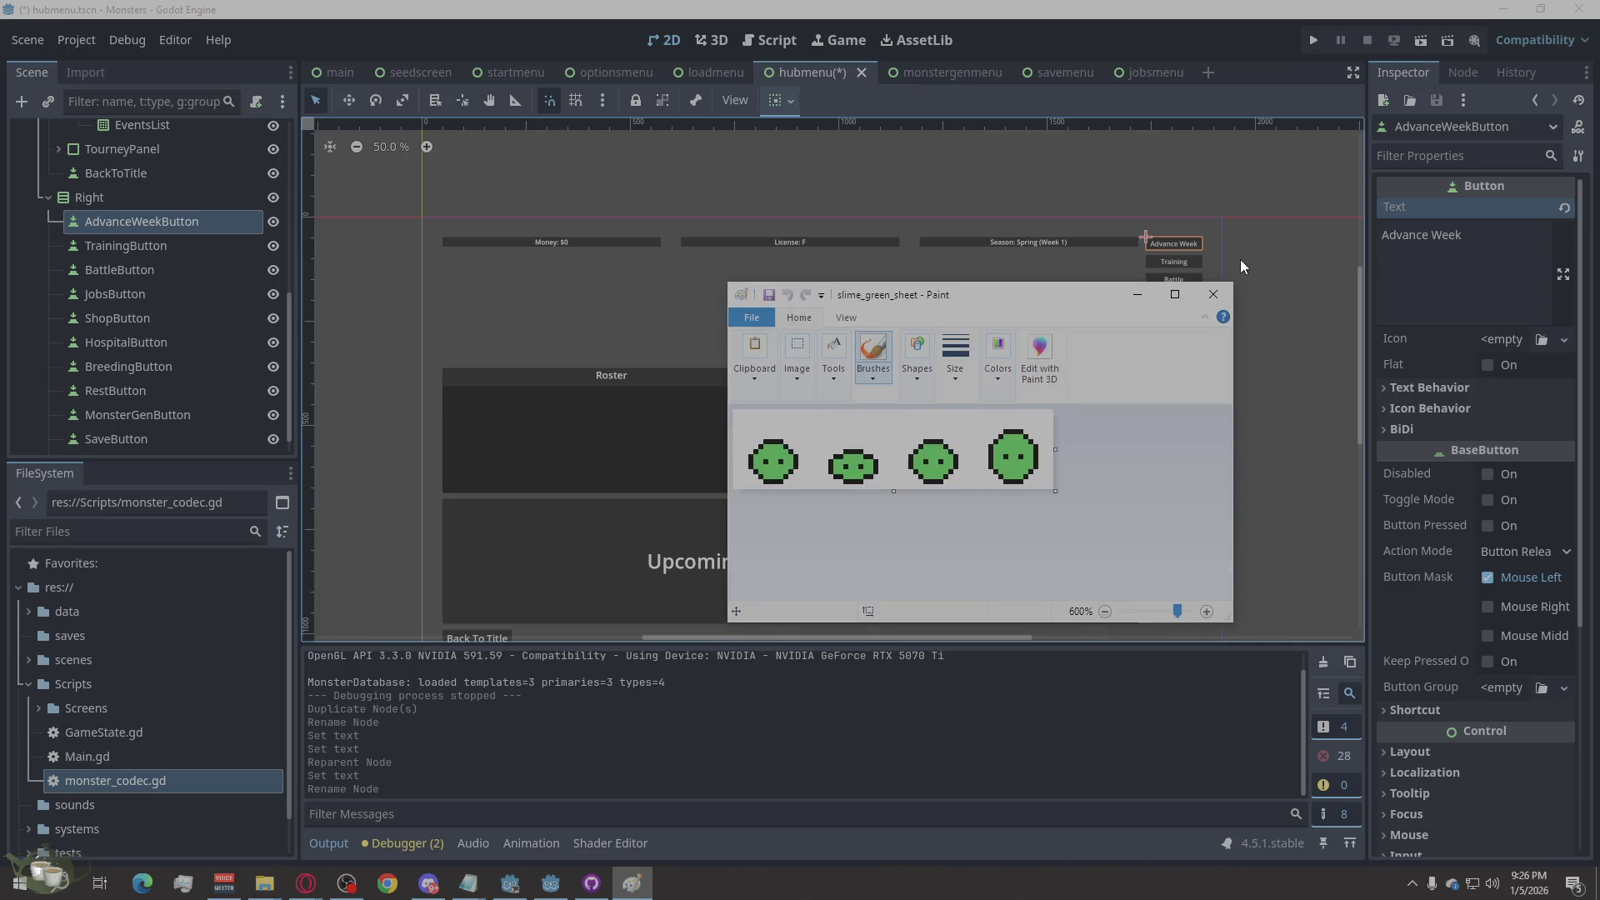
left_click(1229, 301)
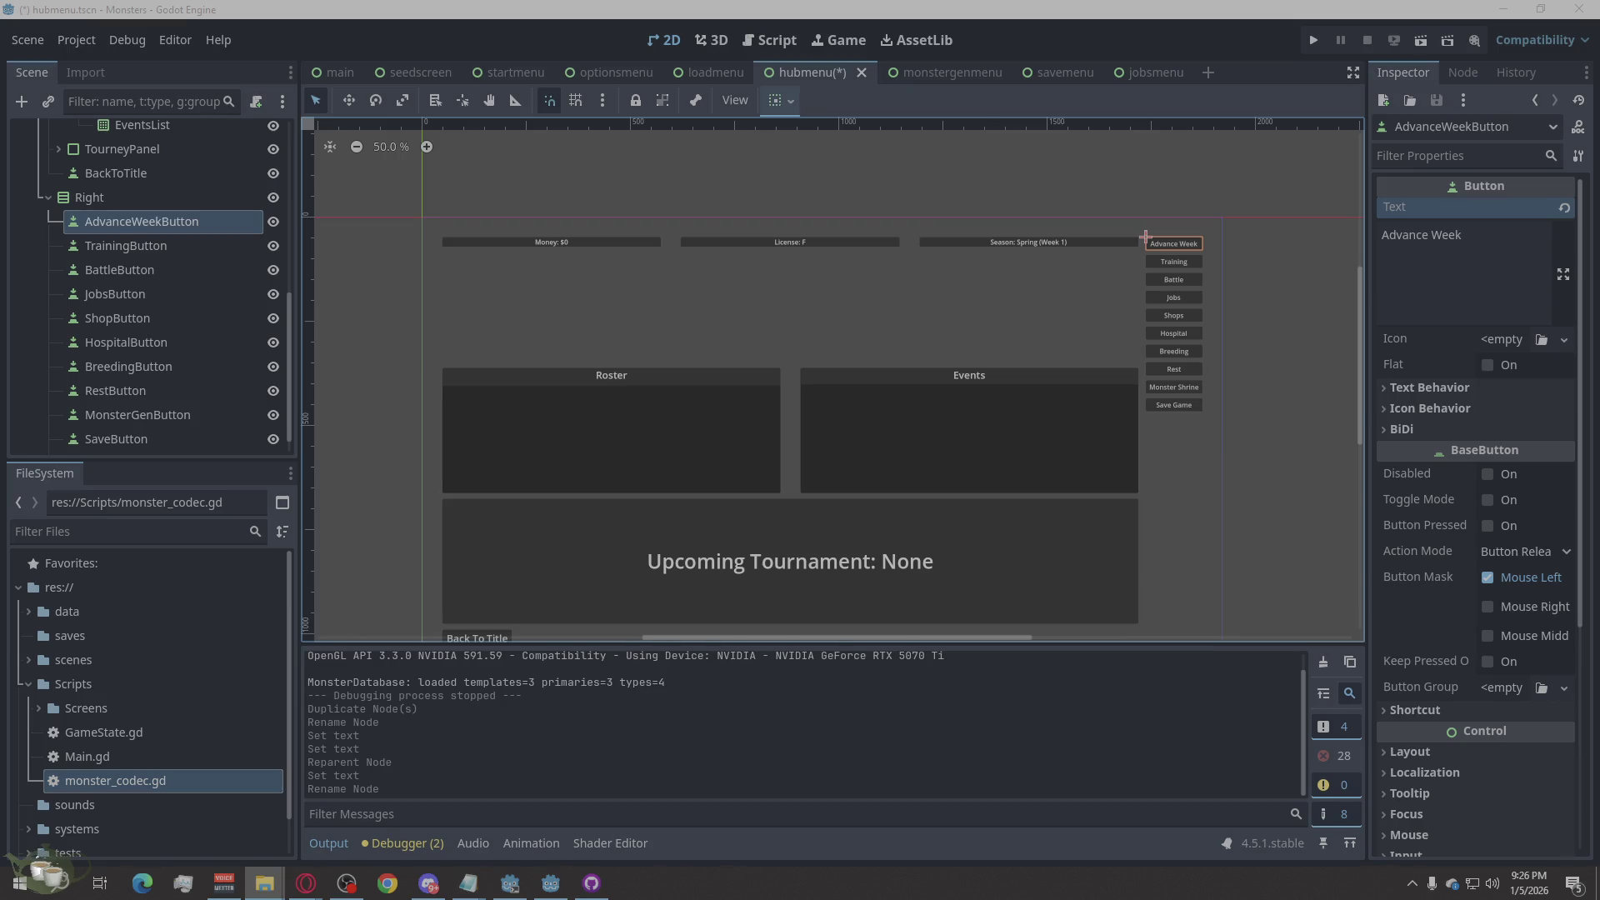
key("Return")
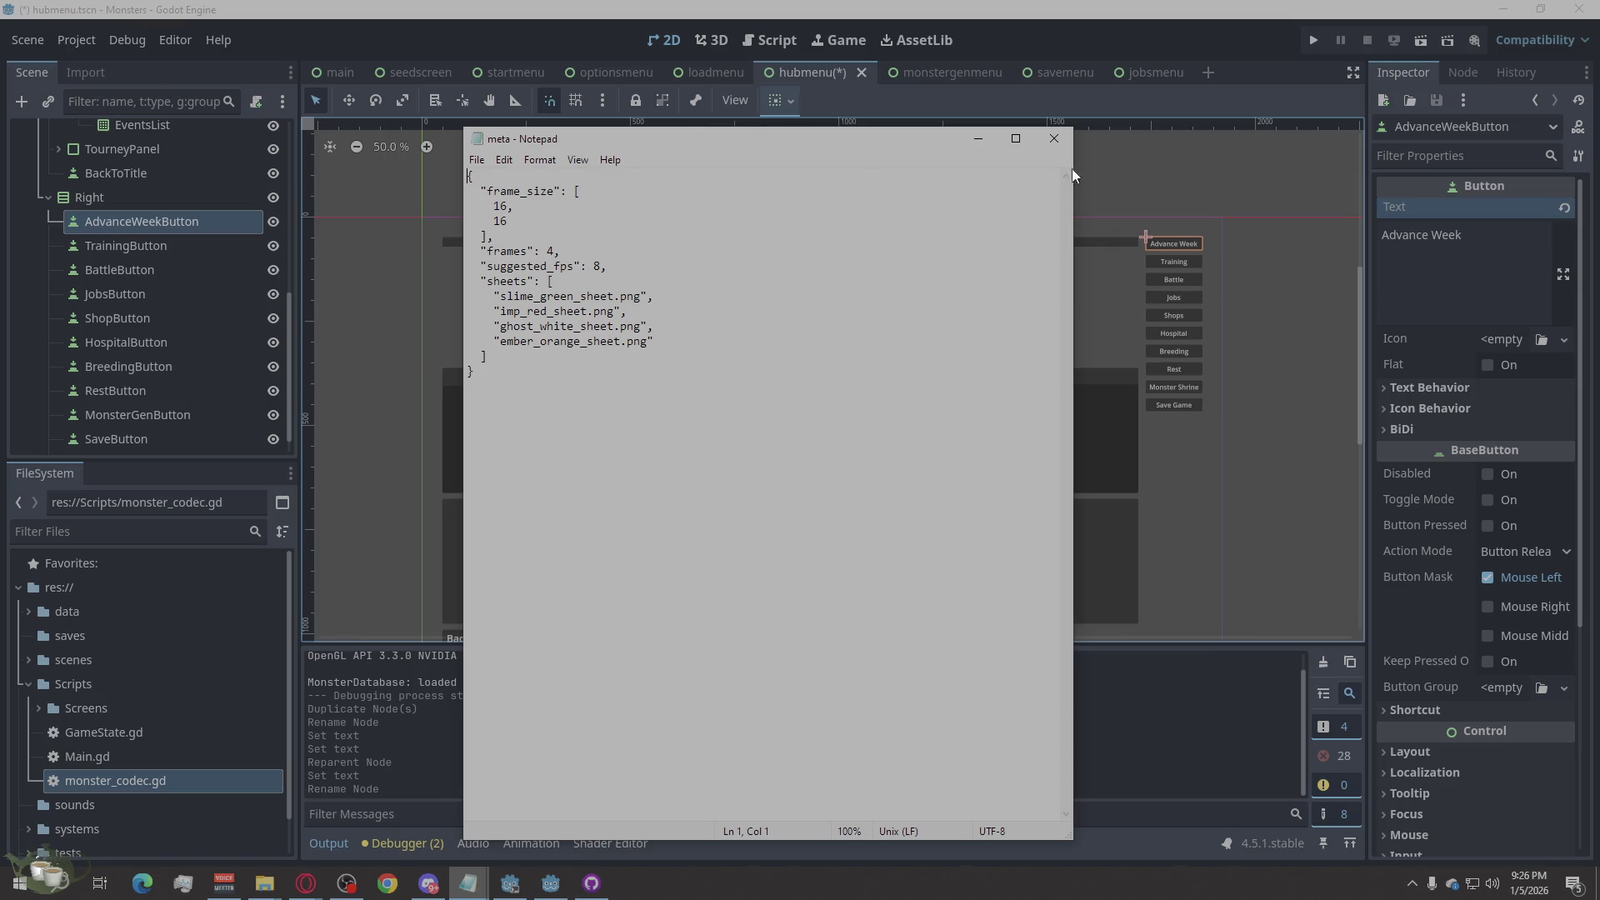
left_click(1053, 137)
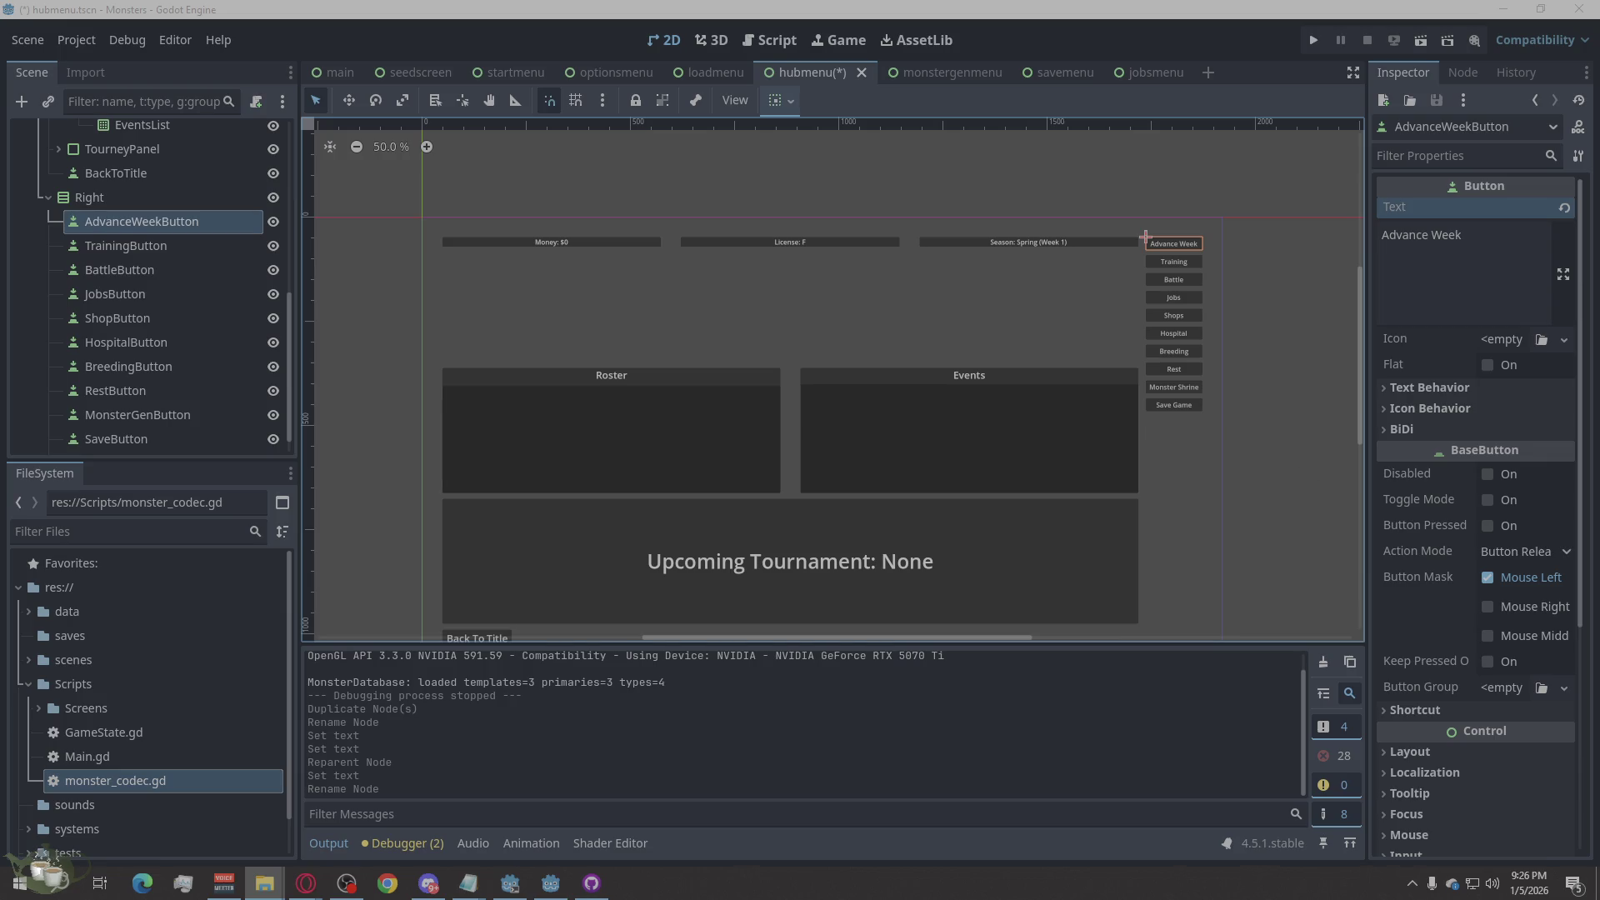
Step: Save and run the project, start a new game, and overwrite save slot 2
left_click(1318, 39)
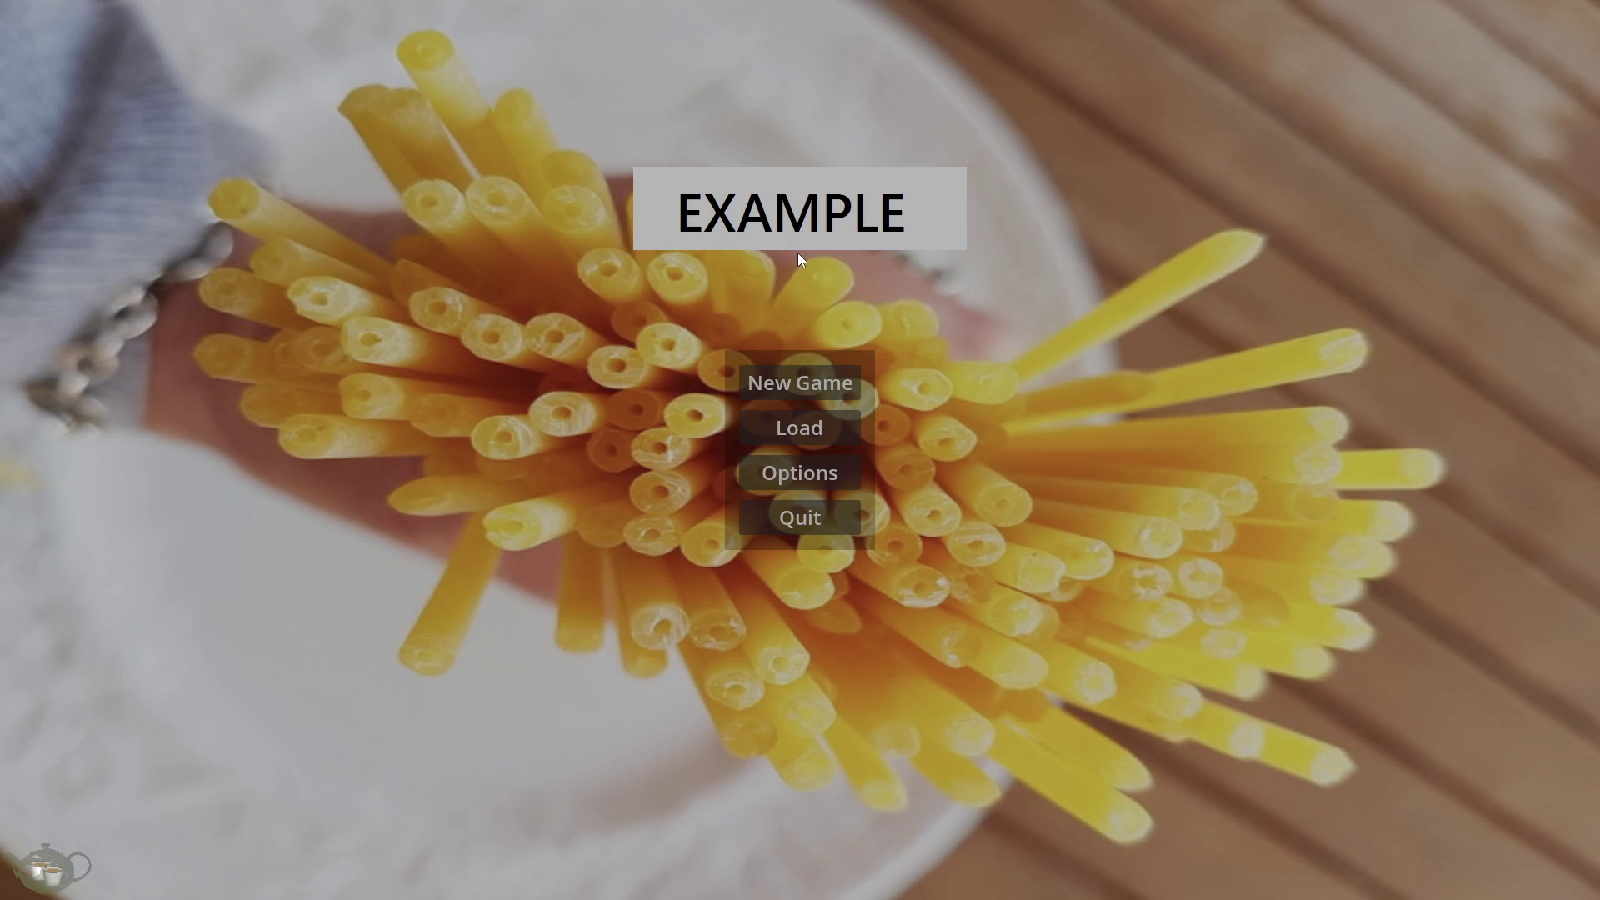
left_click(820, 387)
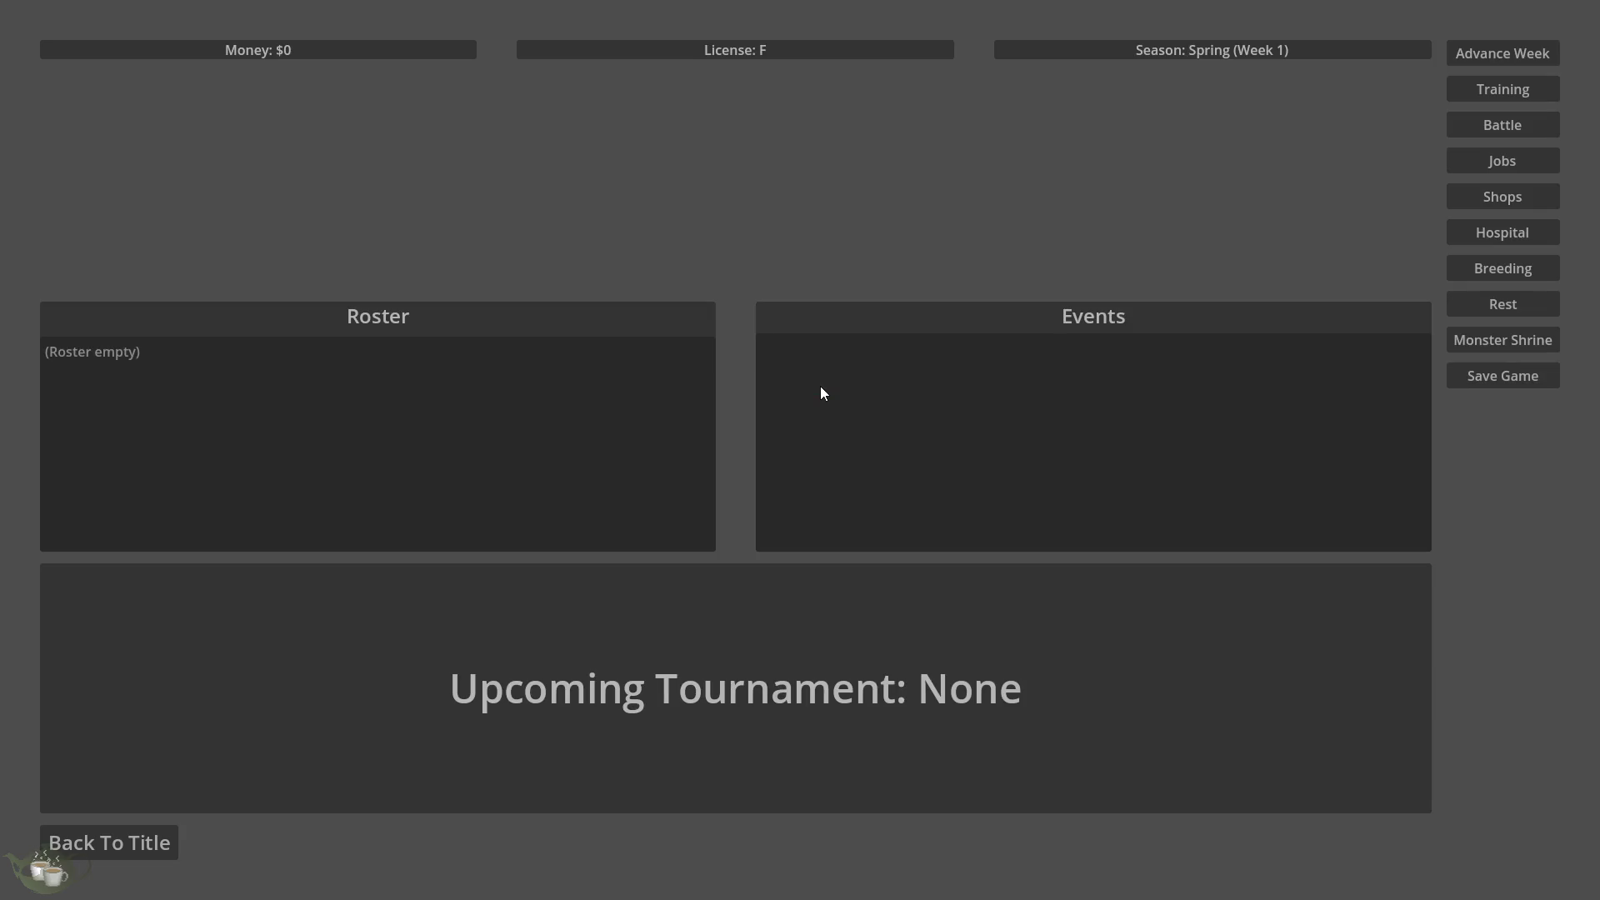
left_click(1497, 382)
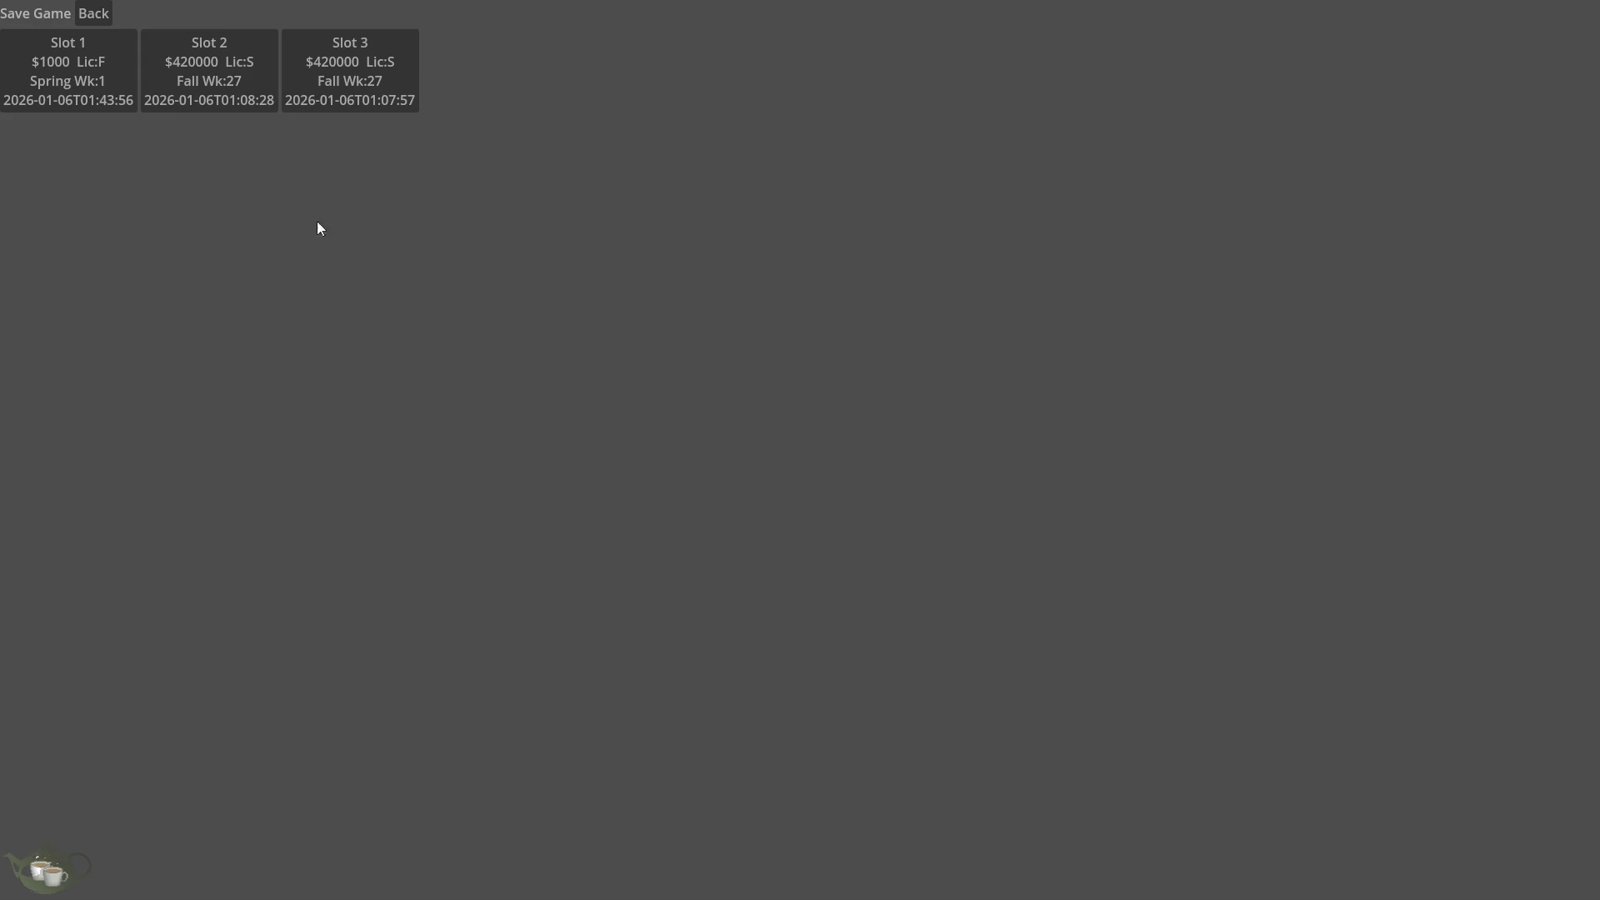
left_click(209, 91)
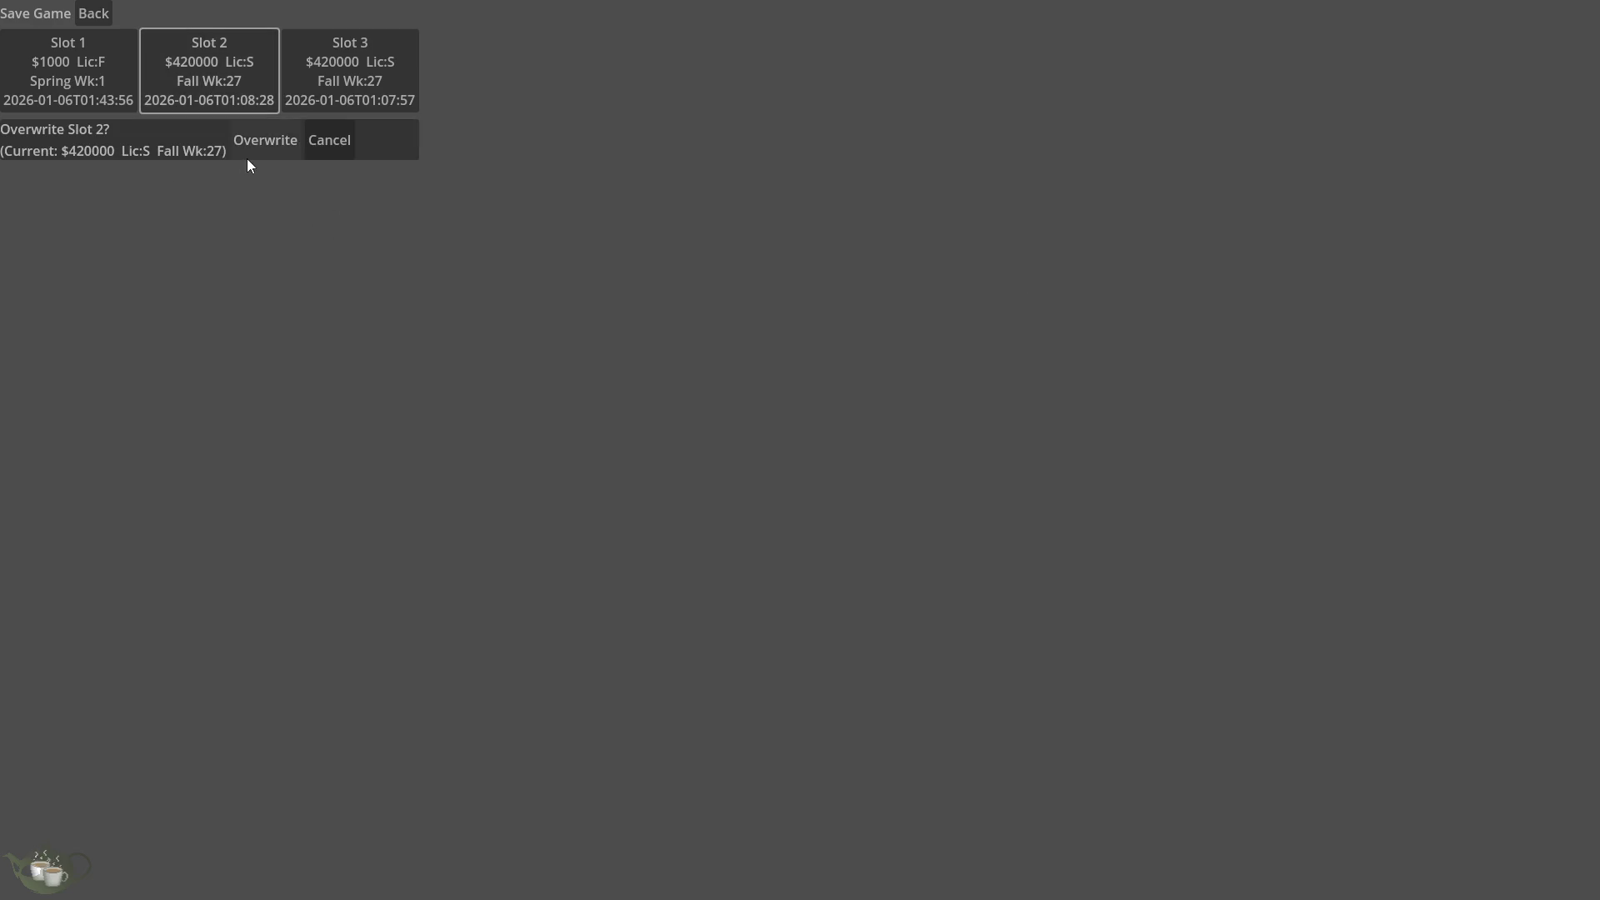
left_click(260, 139)
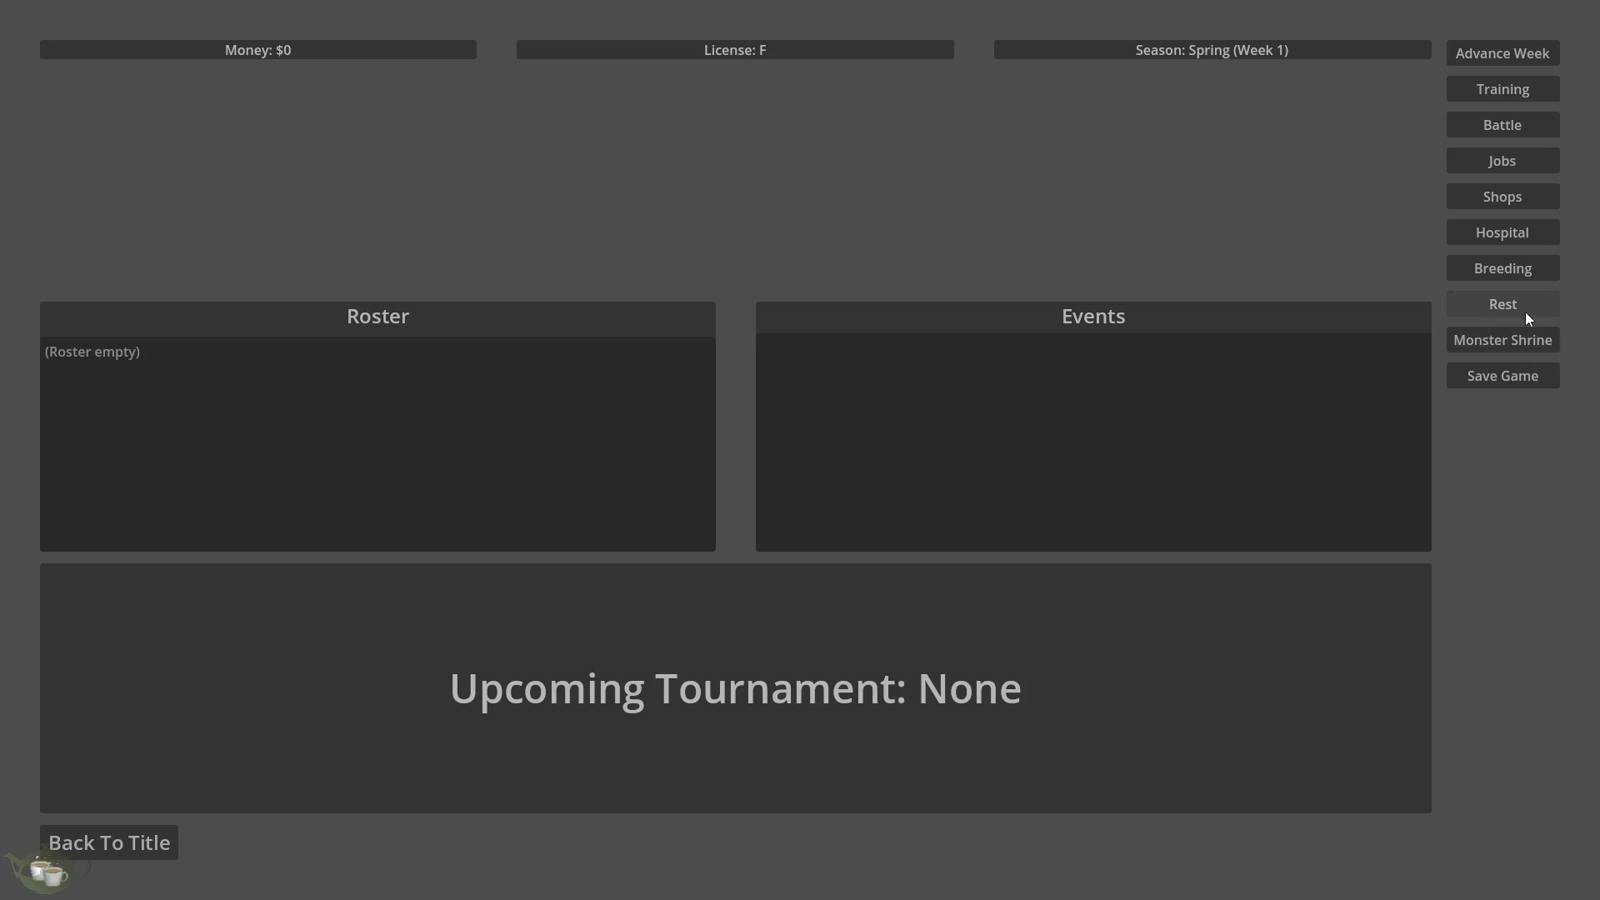
Step: Check the Jobs screen, go back to the title screen, and quit the game
left_click(1547, 160)
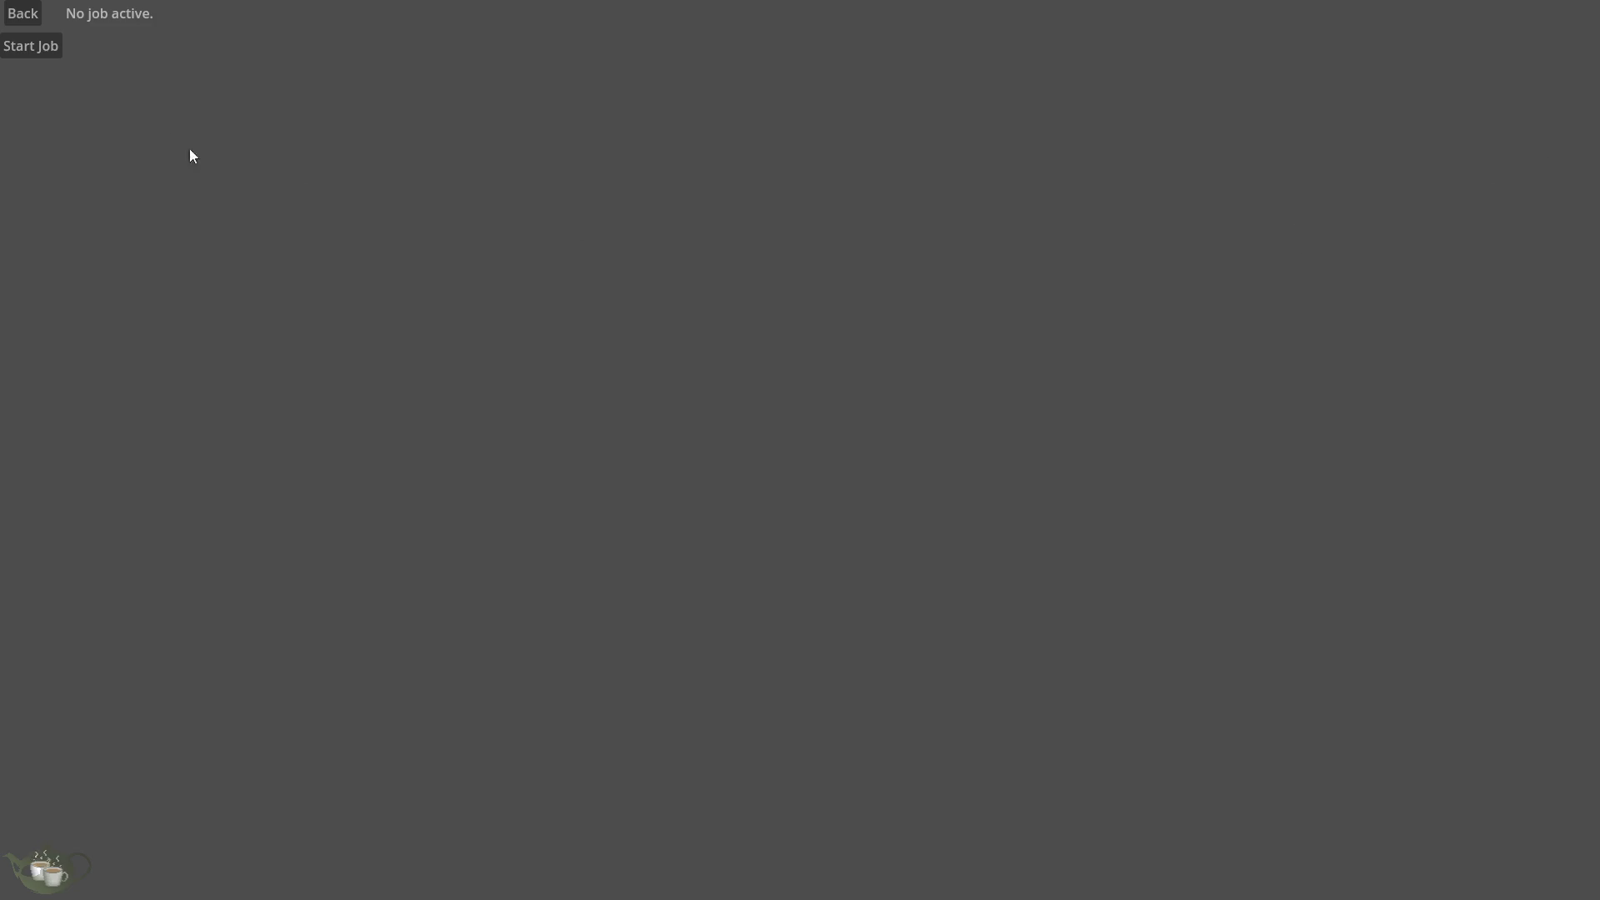
left_click(33, 16)
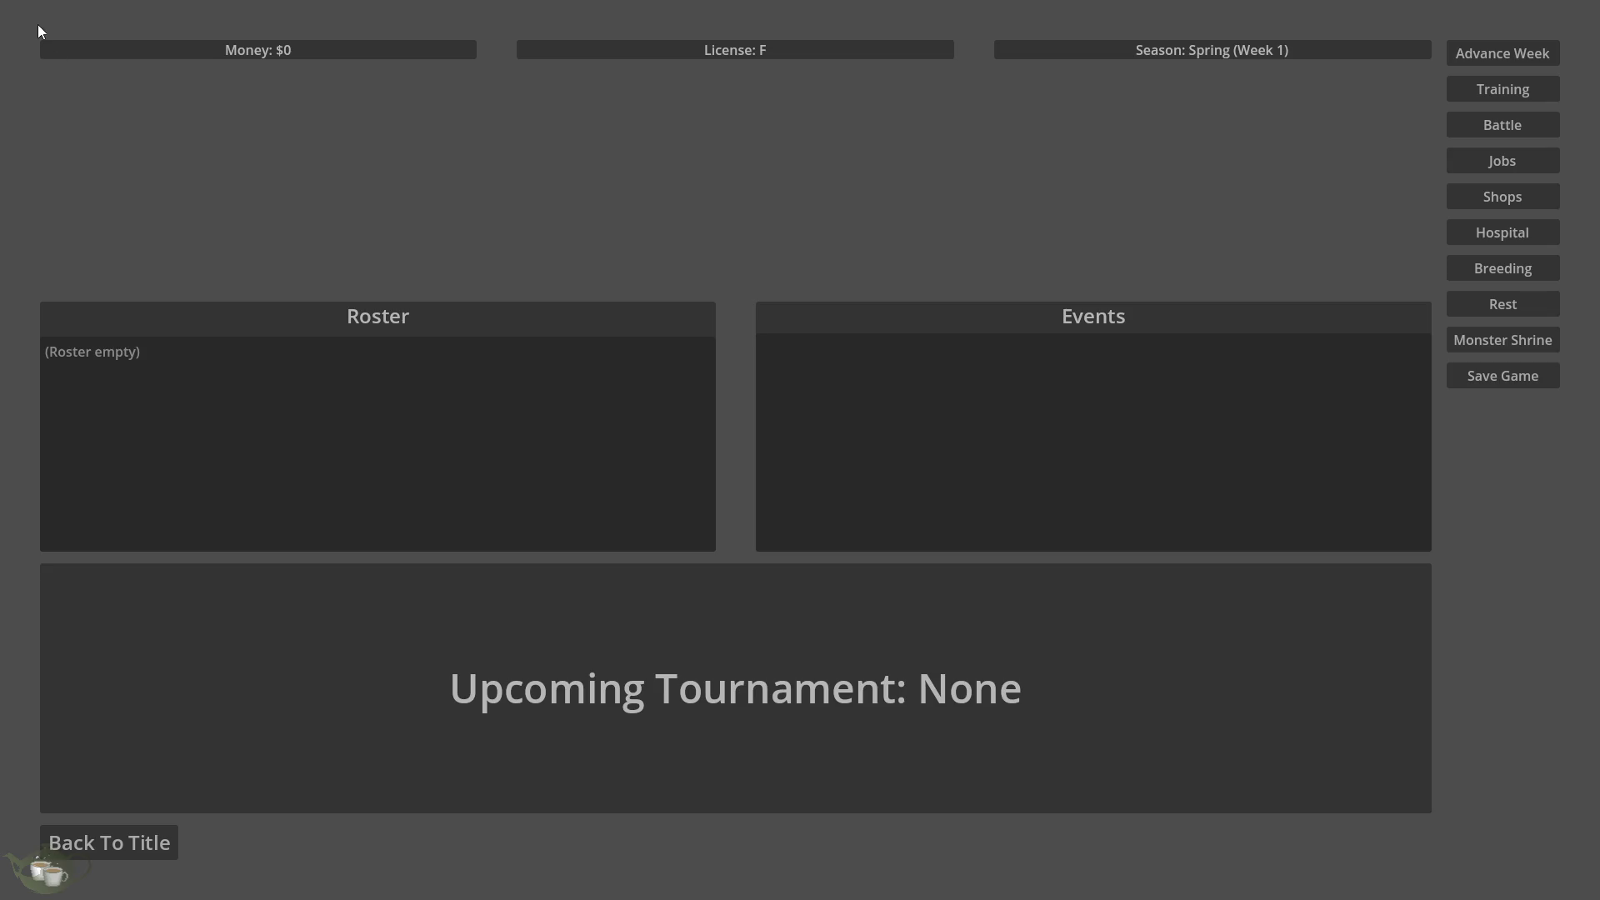
left_click(100, 825)
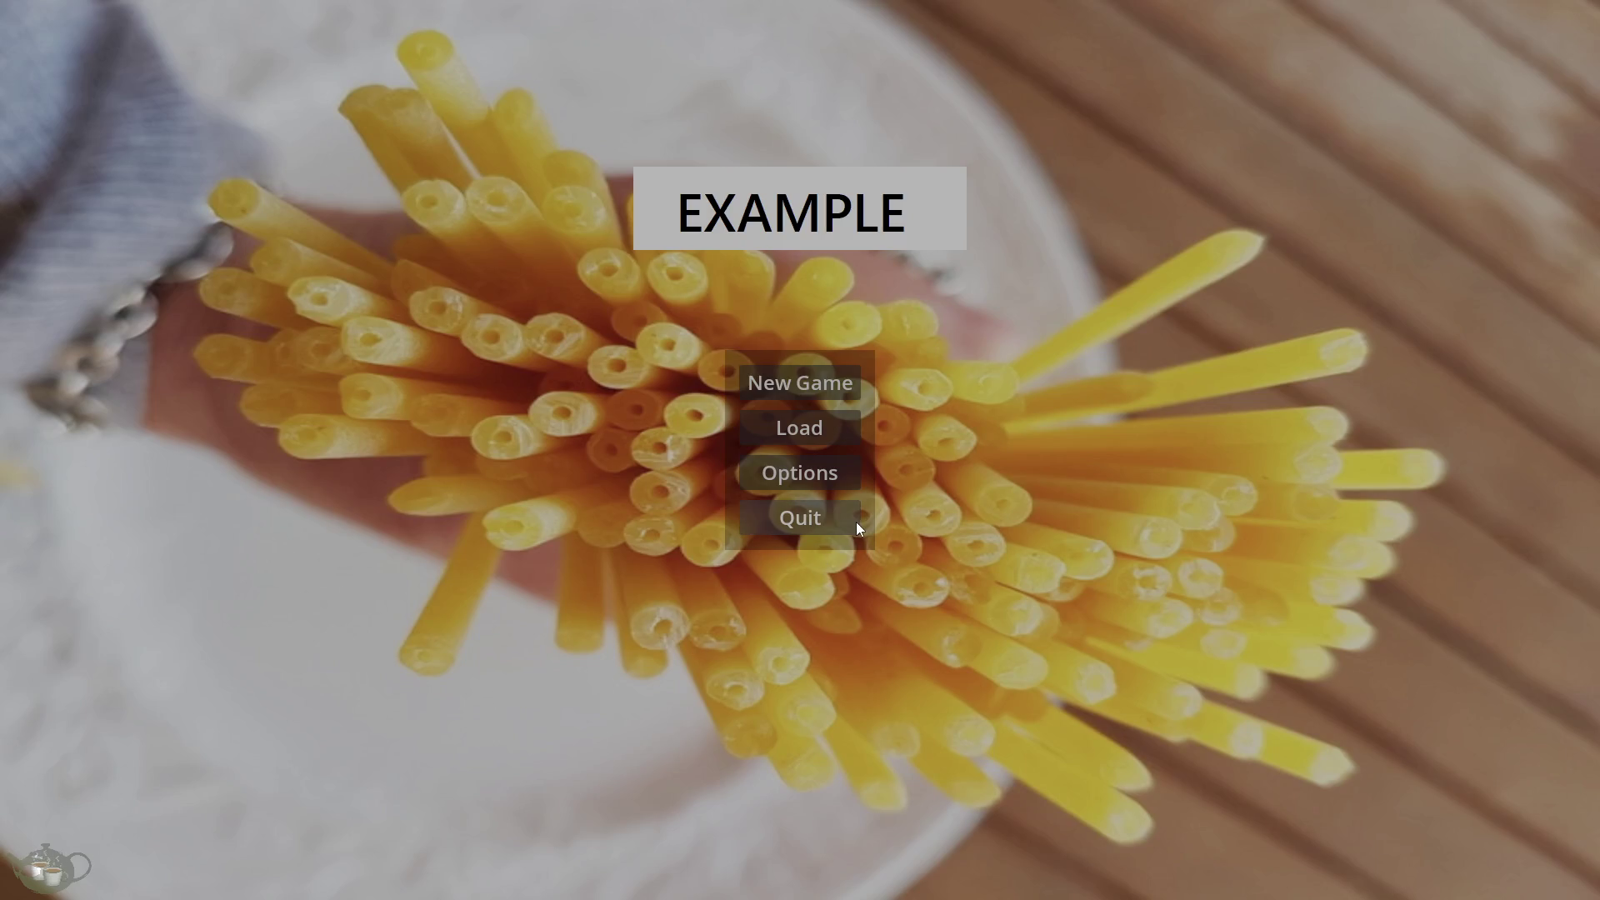
left_click(857, 521)
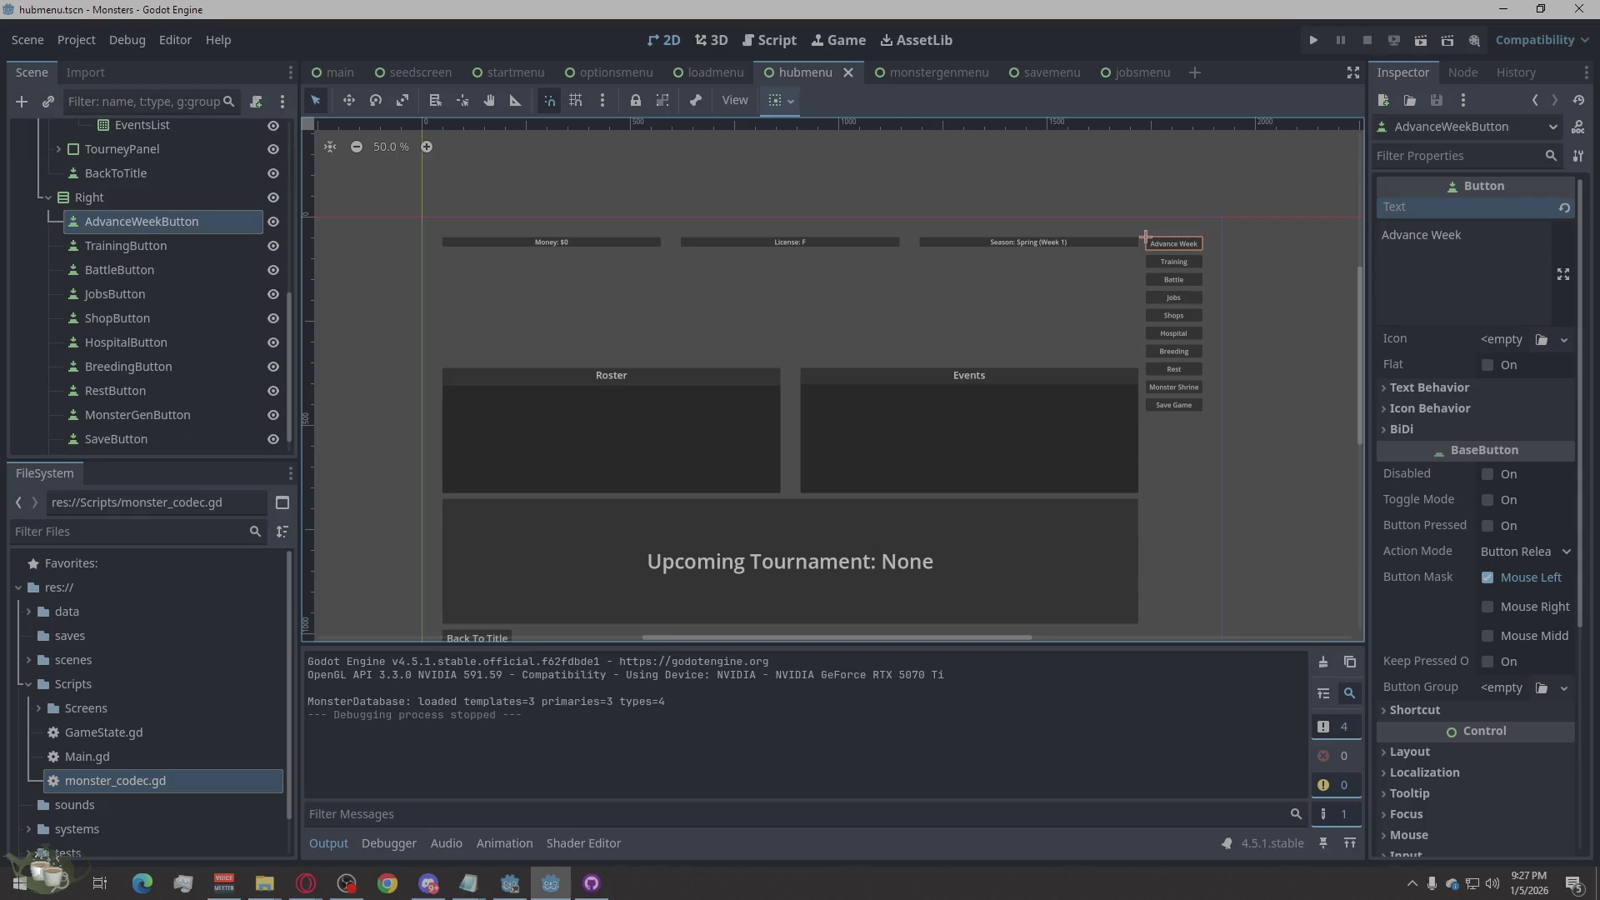
Step: In the Eggmon design document, view the Table of contents tab and then the Introduction tab
key("alt+Tab")
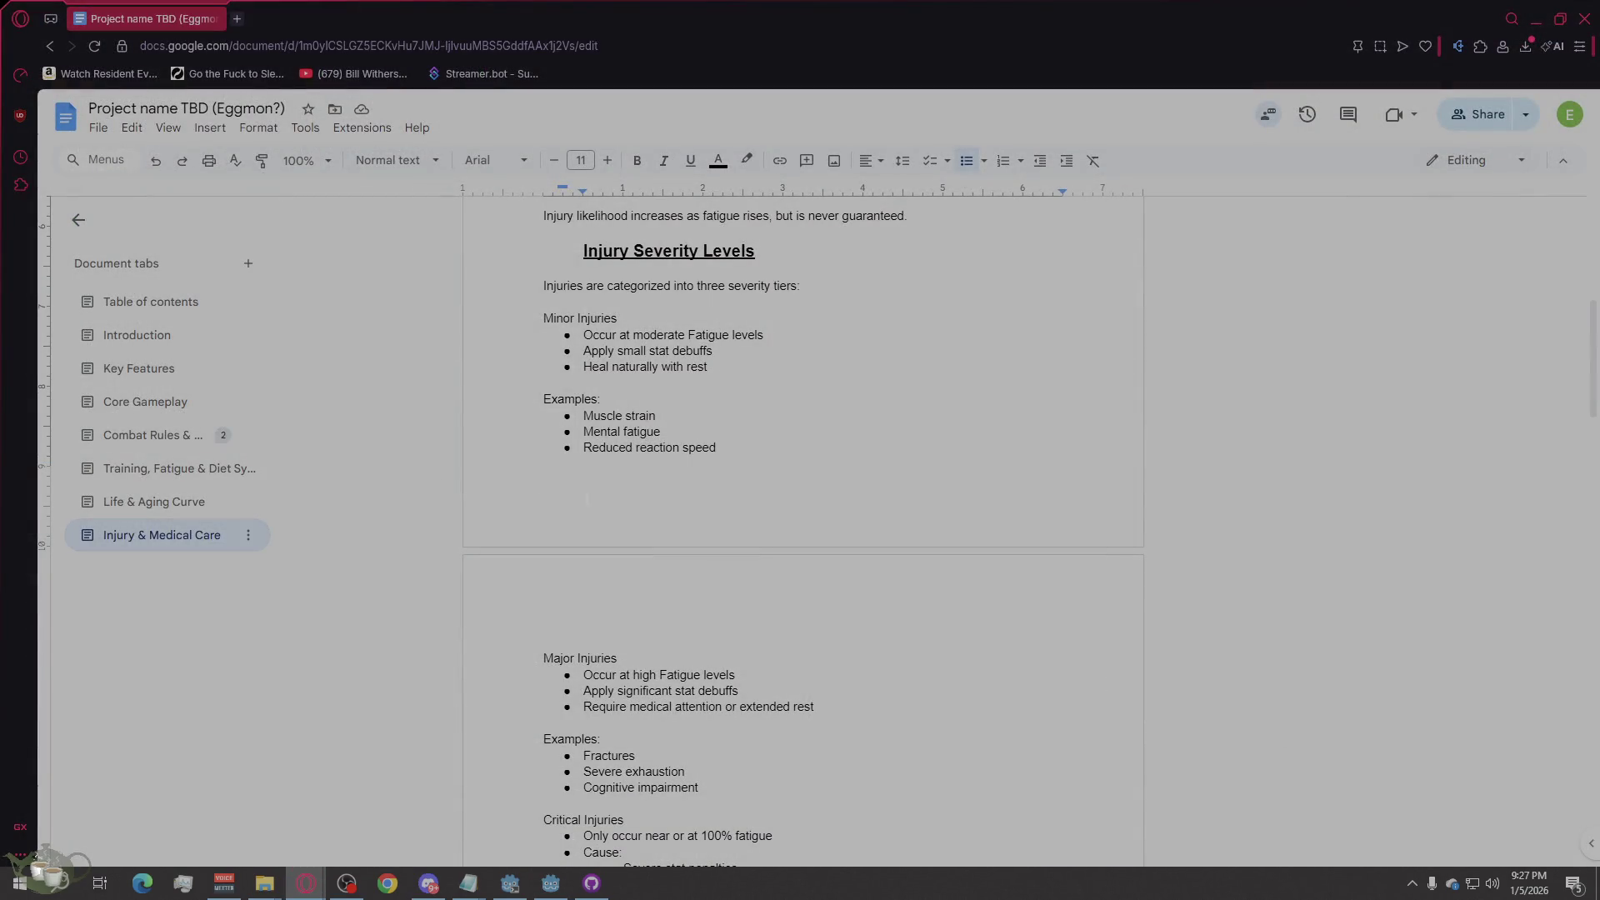
scroll(587, 499, "up", 4)
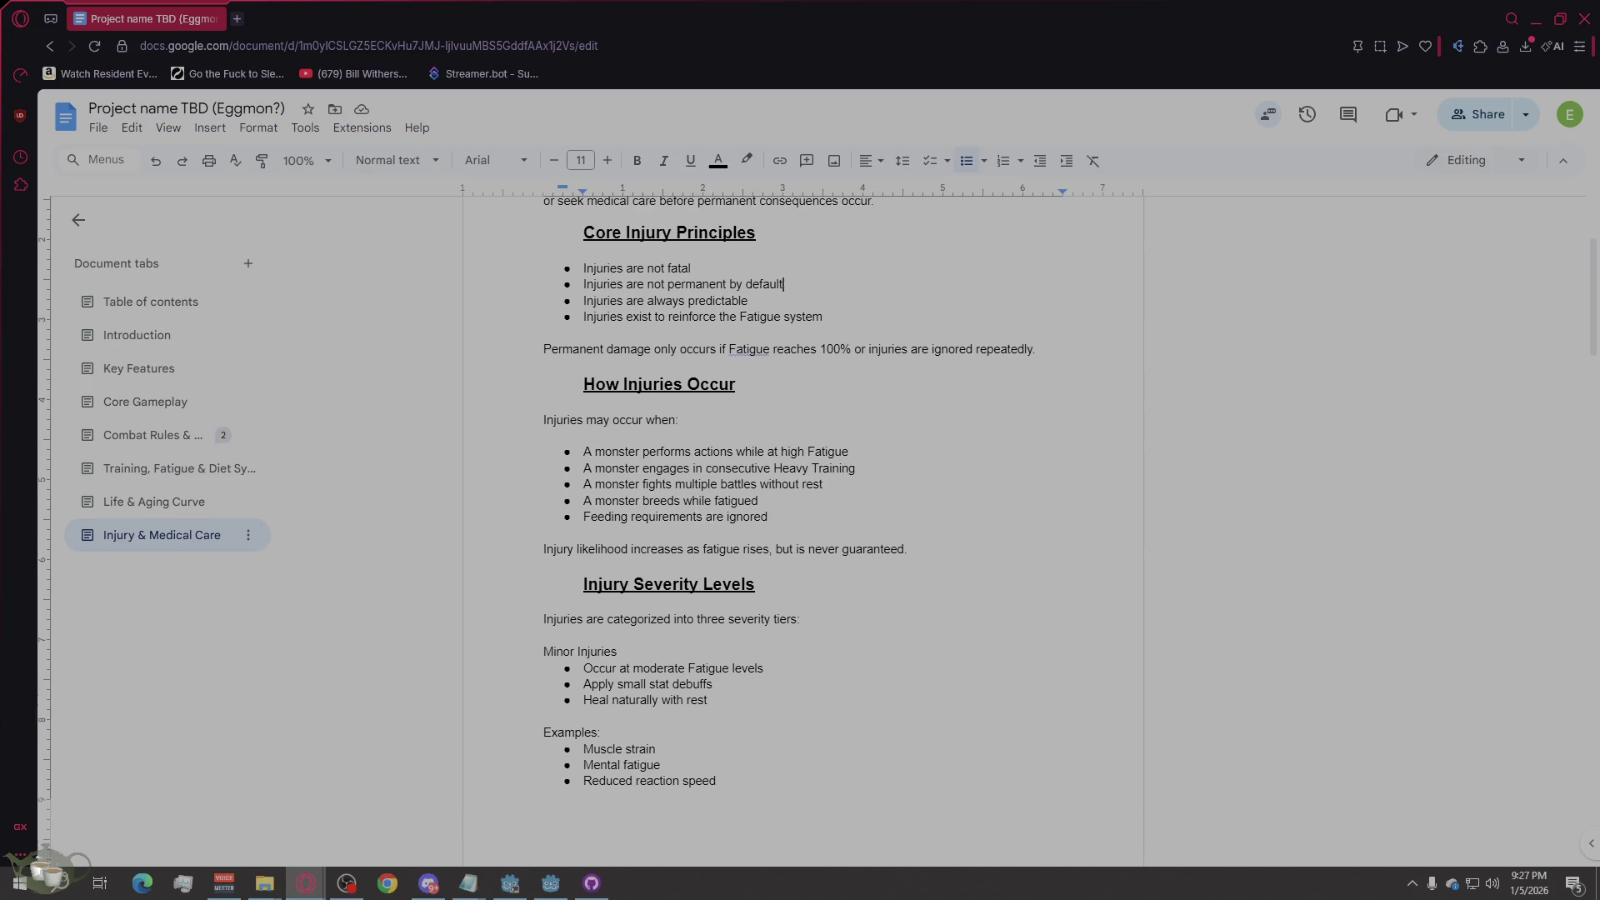
scroll(800, 500, "up", 3)
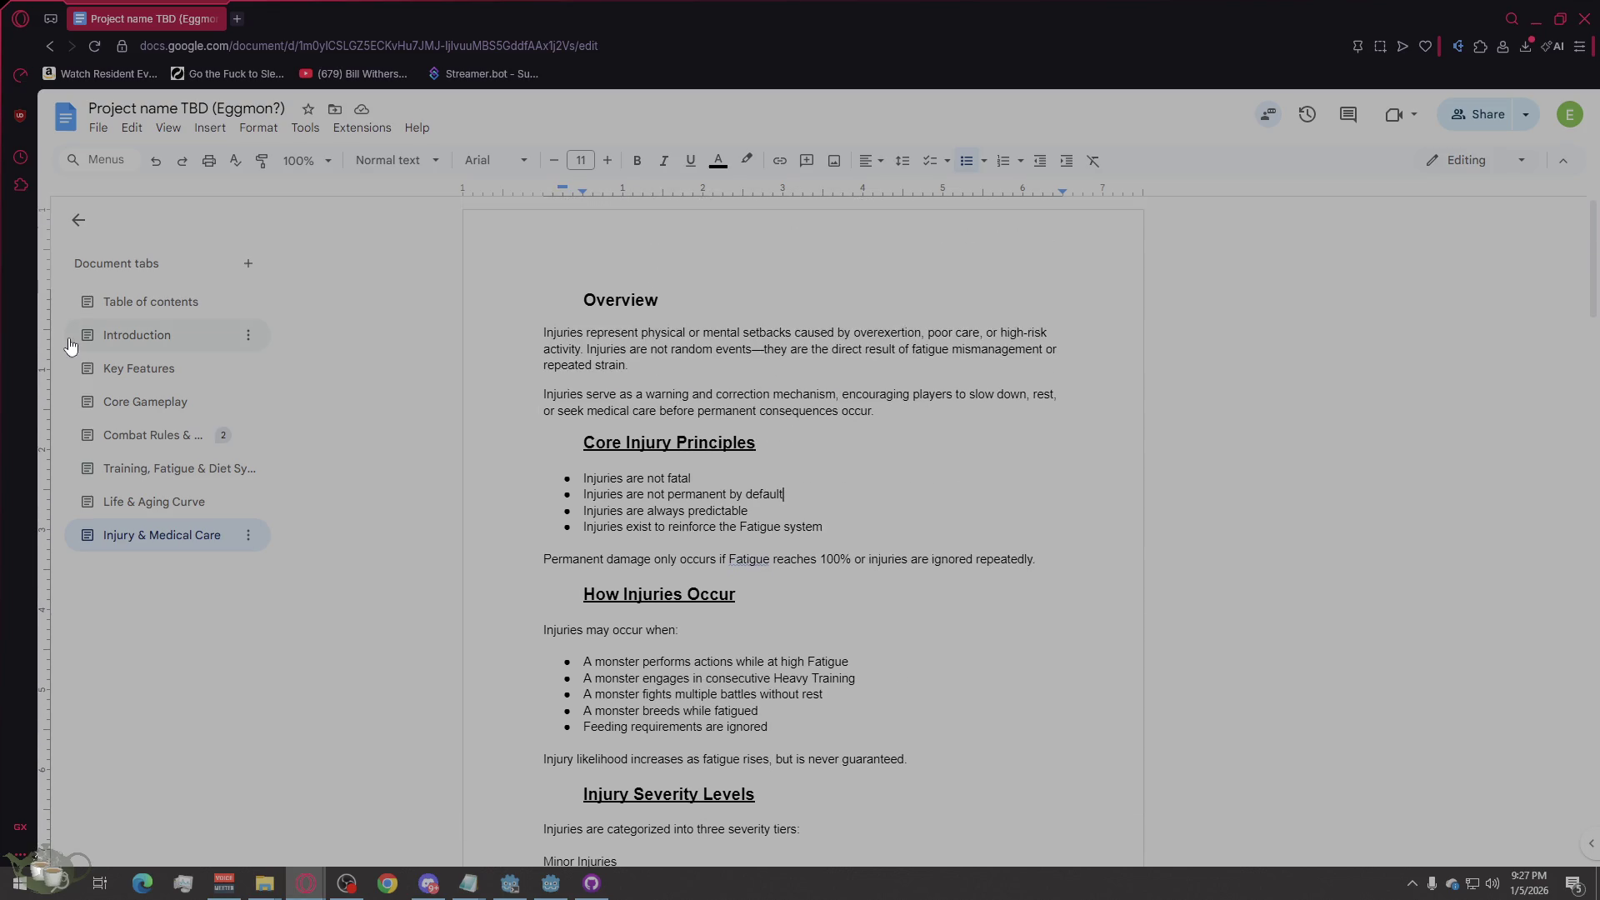
left_click(124, 310)
scroll(874, 552, "down", 3)
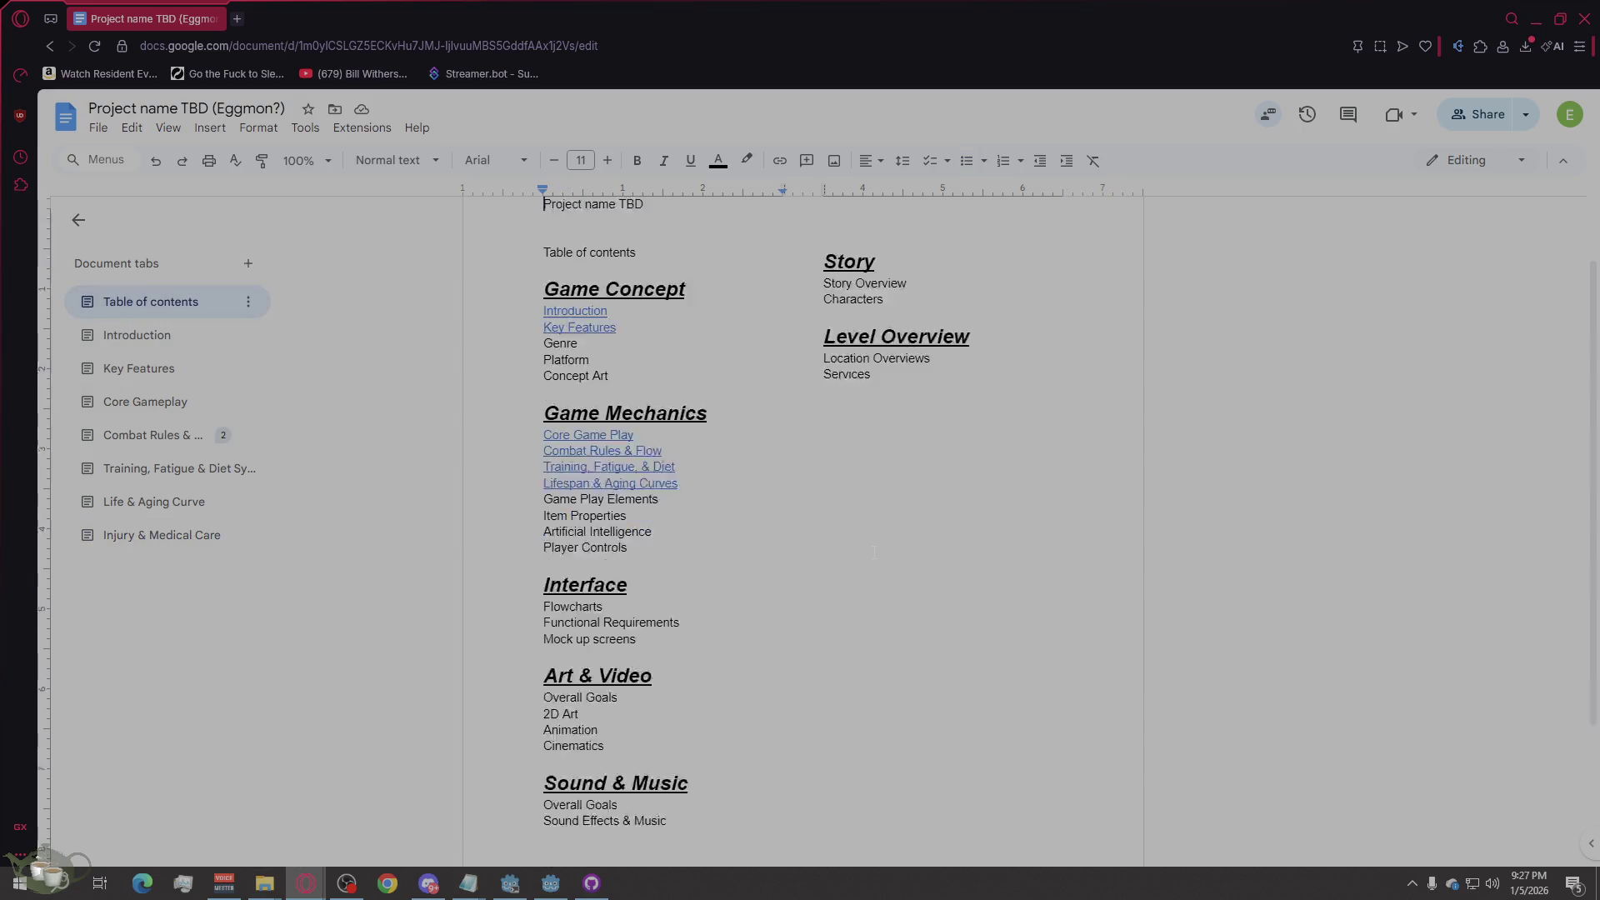
scroll(873, 552, "up", 1)
scroll(55, 404, "up", 1)
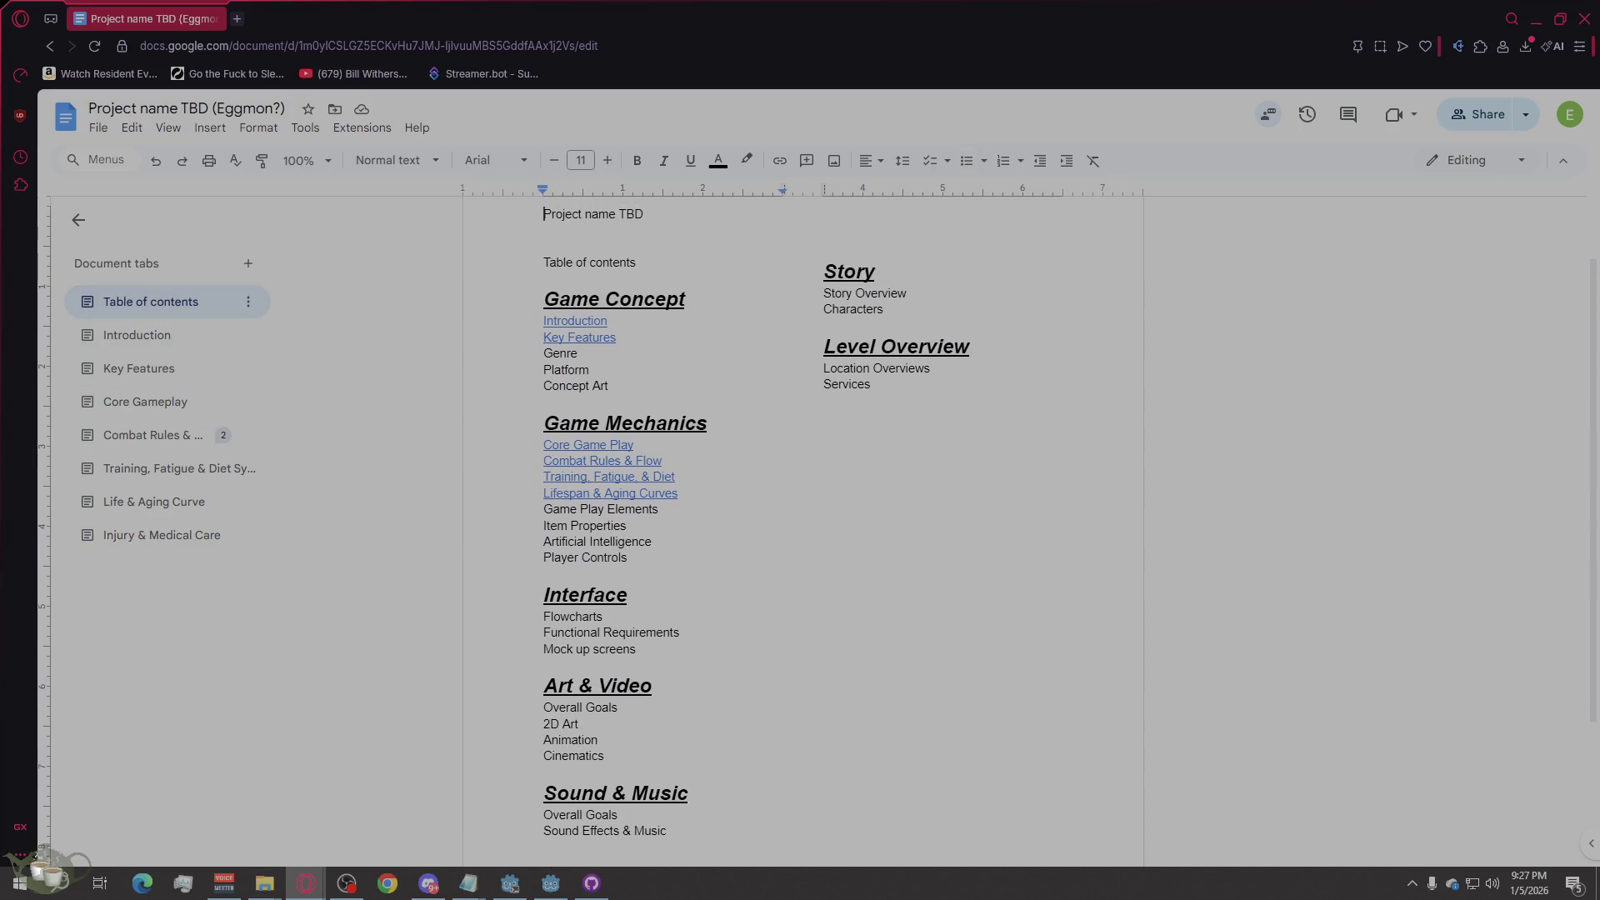
left_click(165, 341)
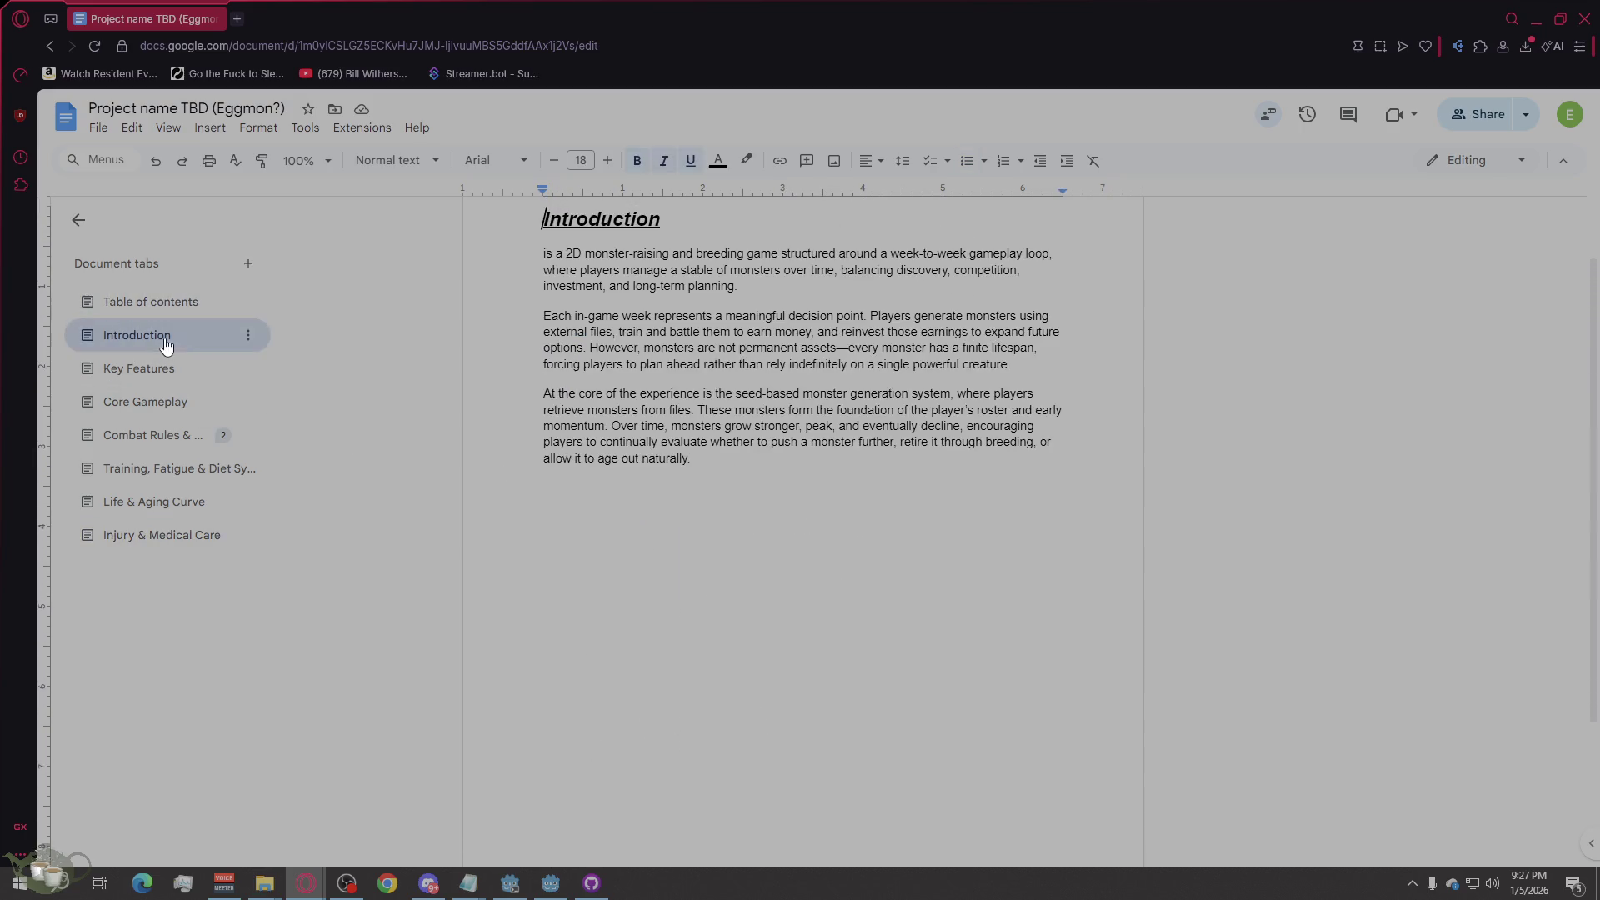
Step: Skim the Key Features and Core Gameplay tabs, return to Introduction, then close the browser
left_click(139, 385)
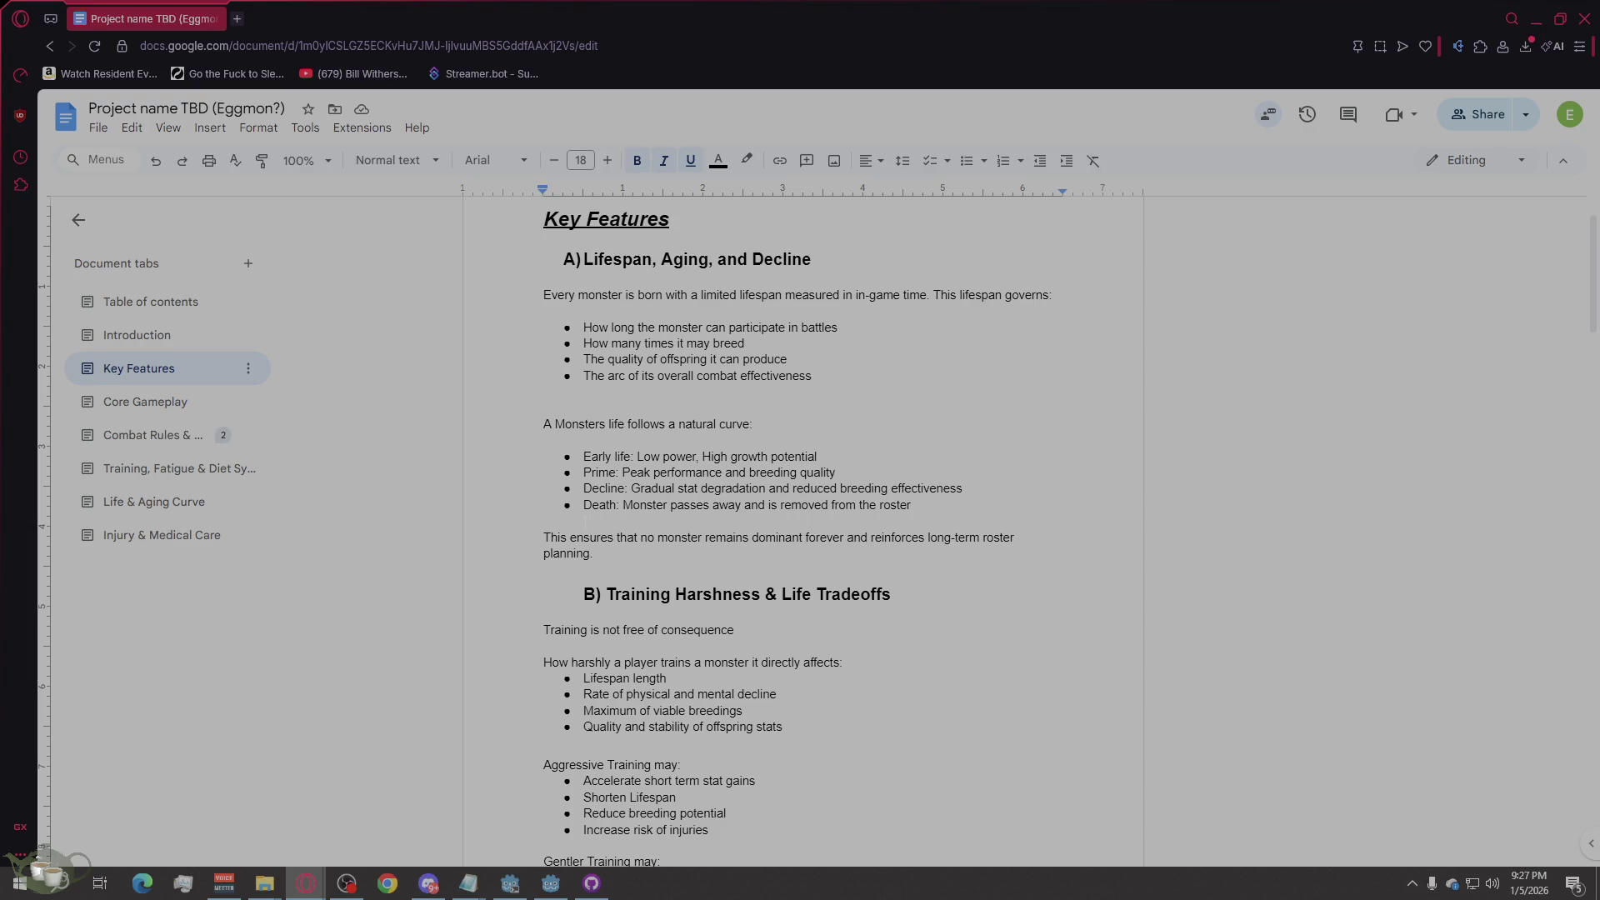
scroll(304, 484, "down", 5)
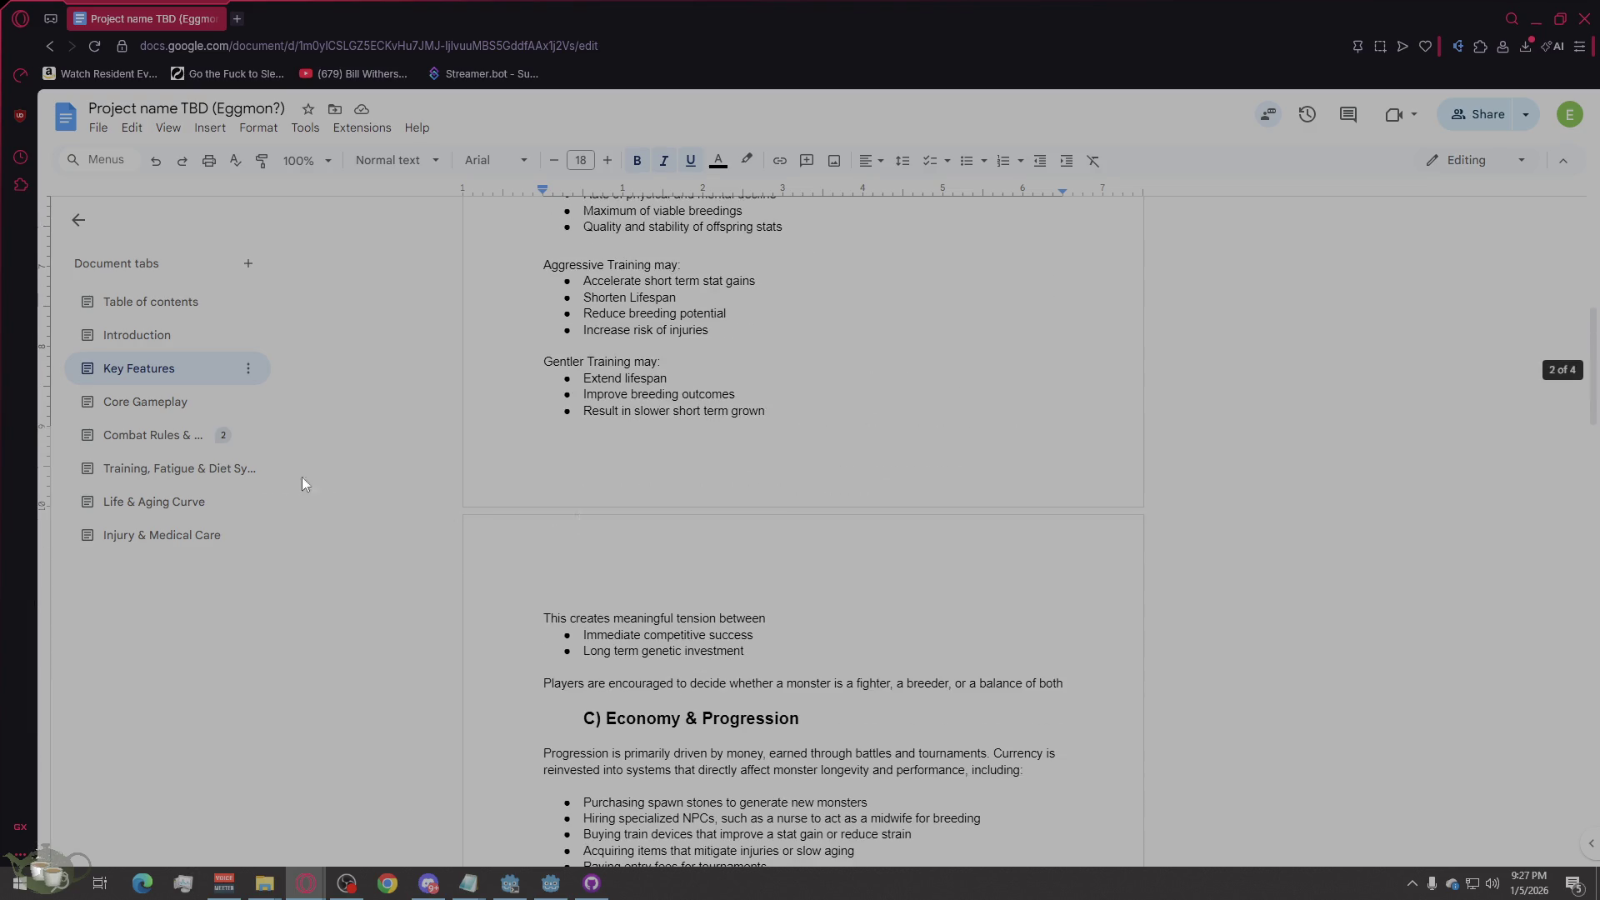
left_click(197, 410)
scroll(268, 466, "down", 14)
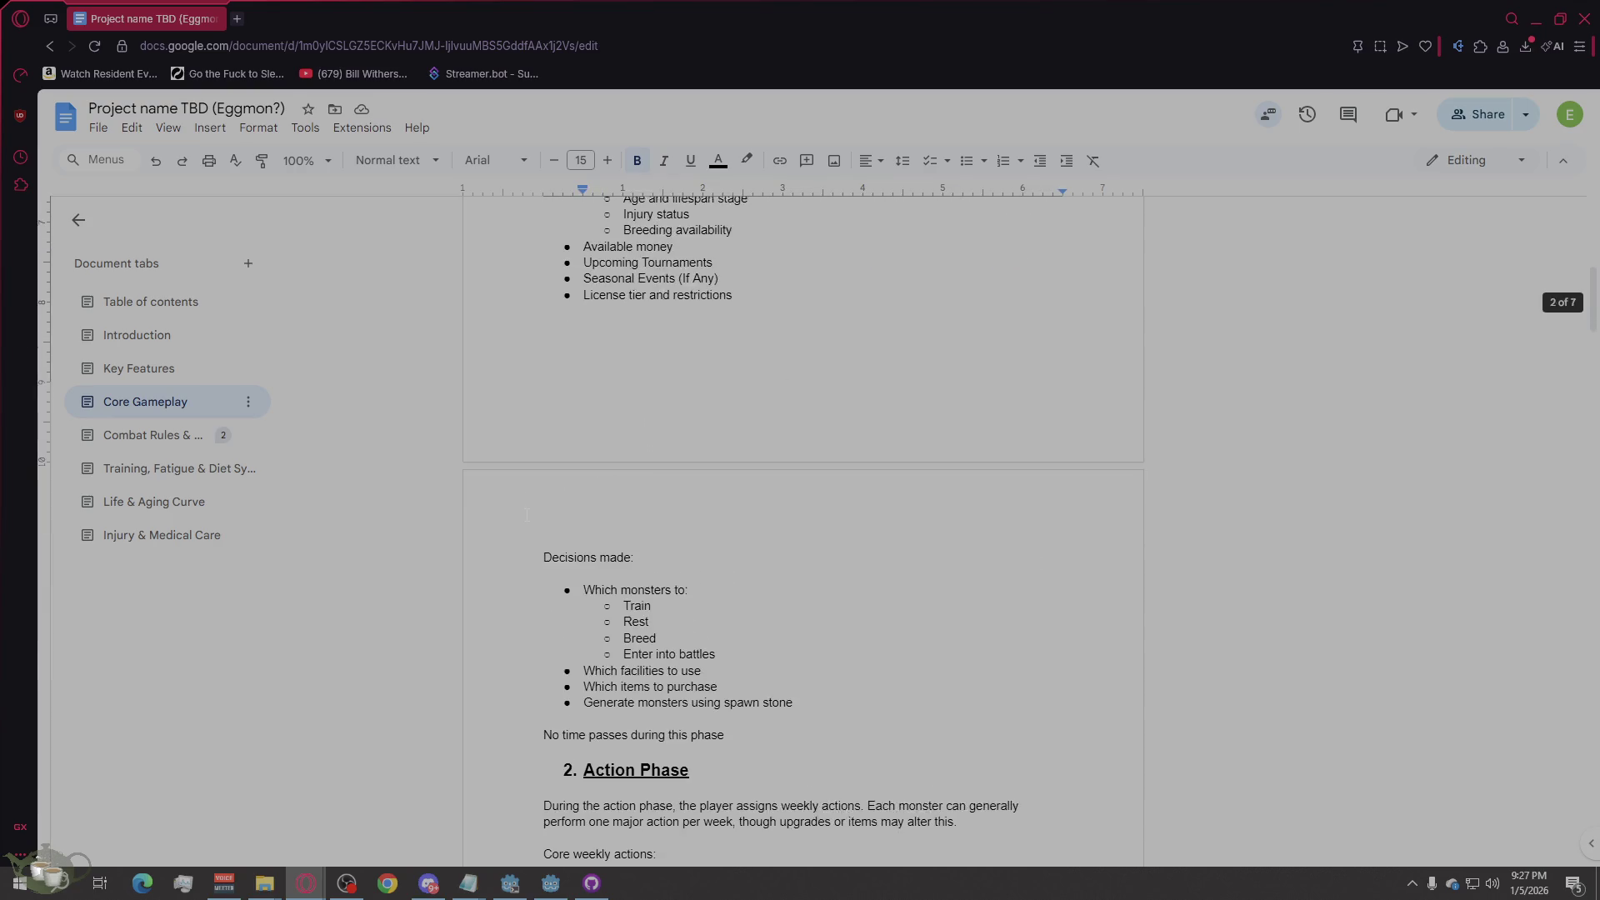
left_click(173, 334)
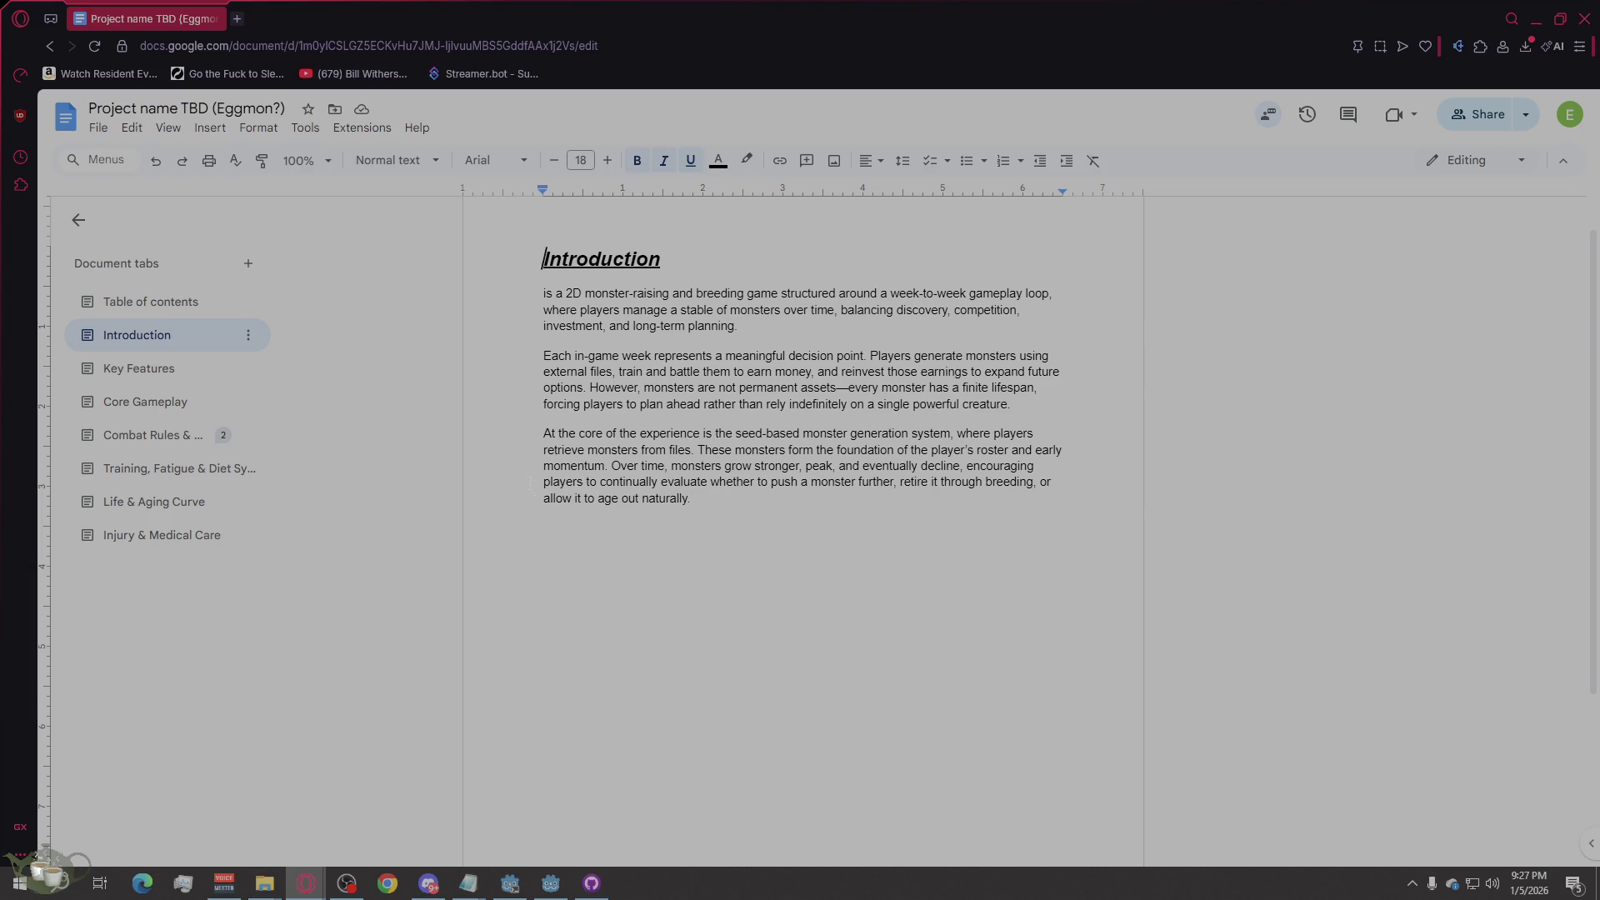
scroll(1035, 545, "up", 1)
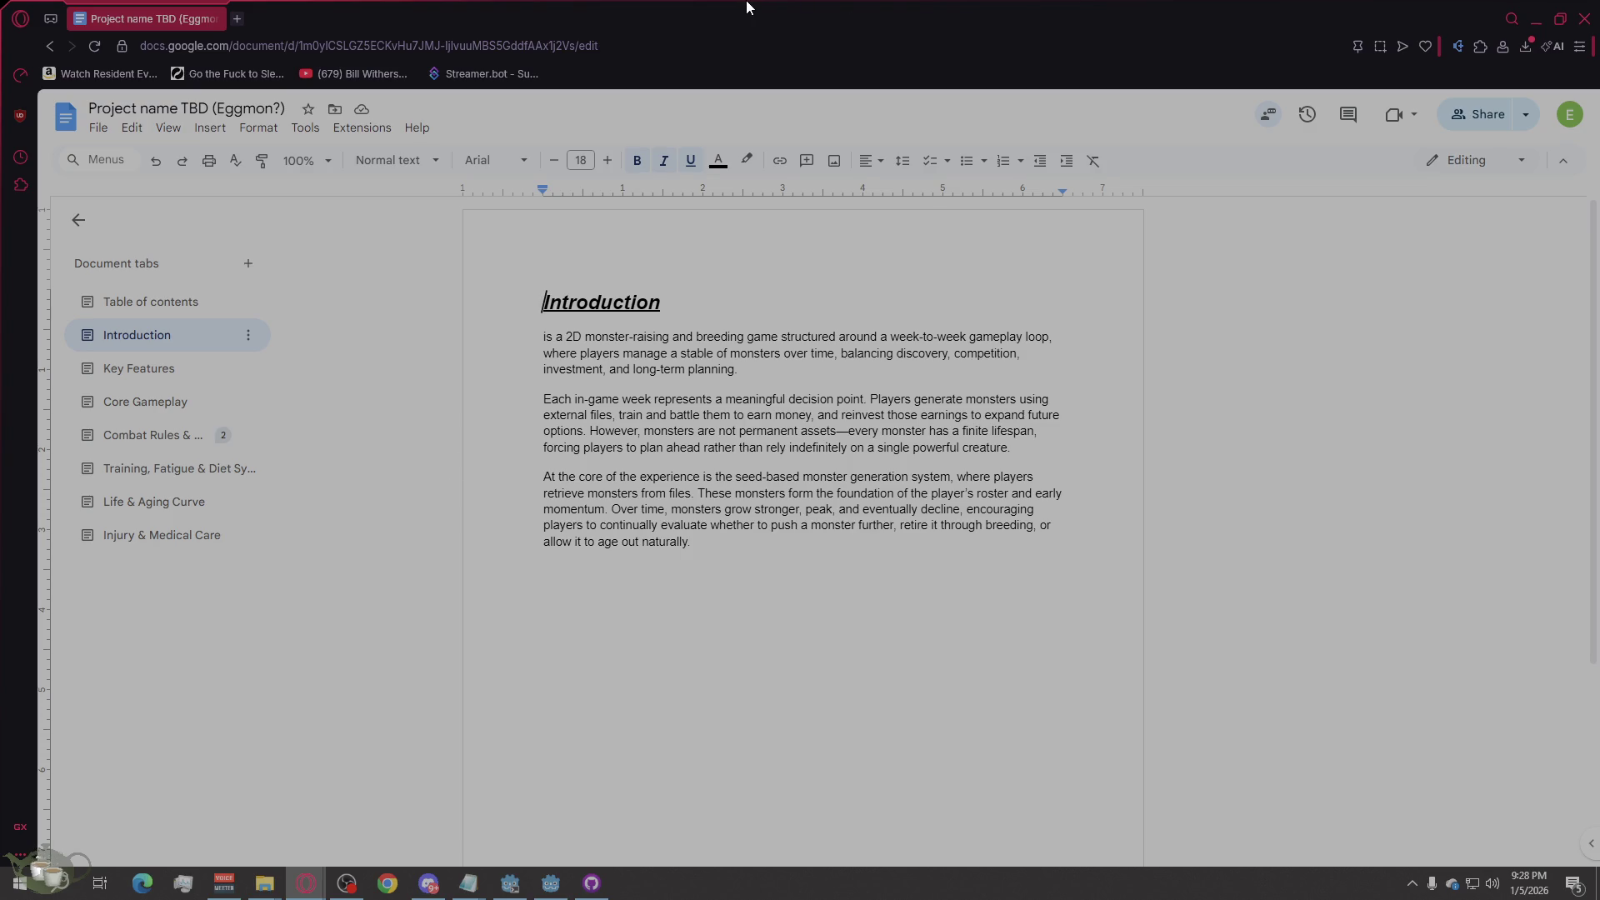
key("super+Down")
left_click(1434, 127)
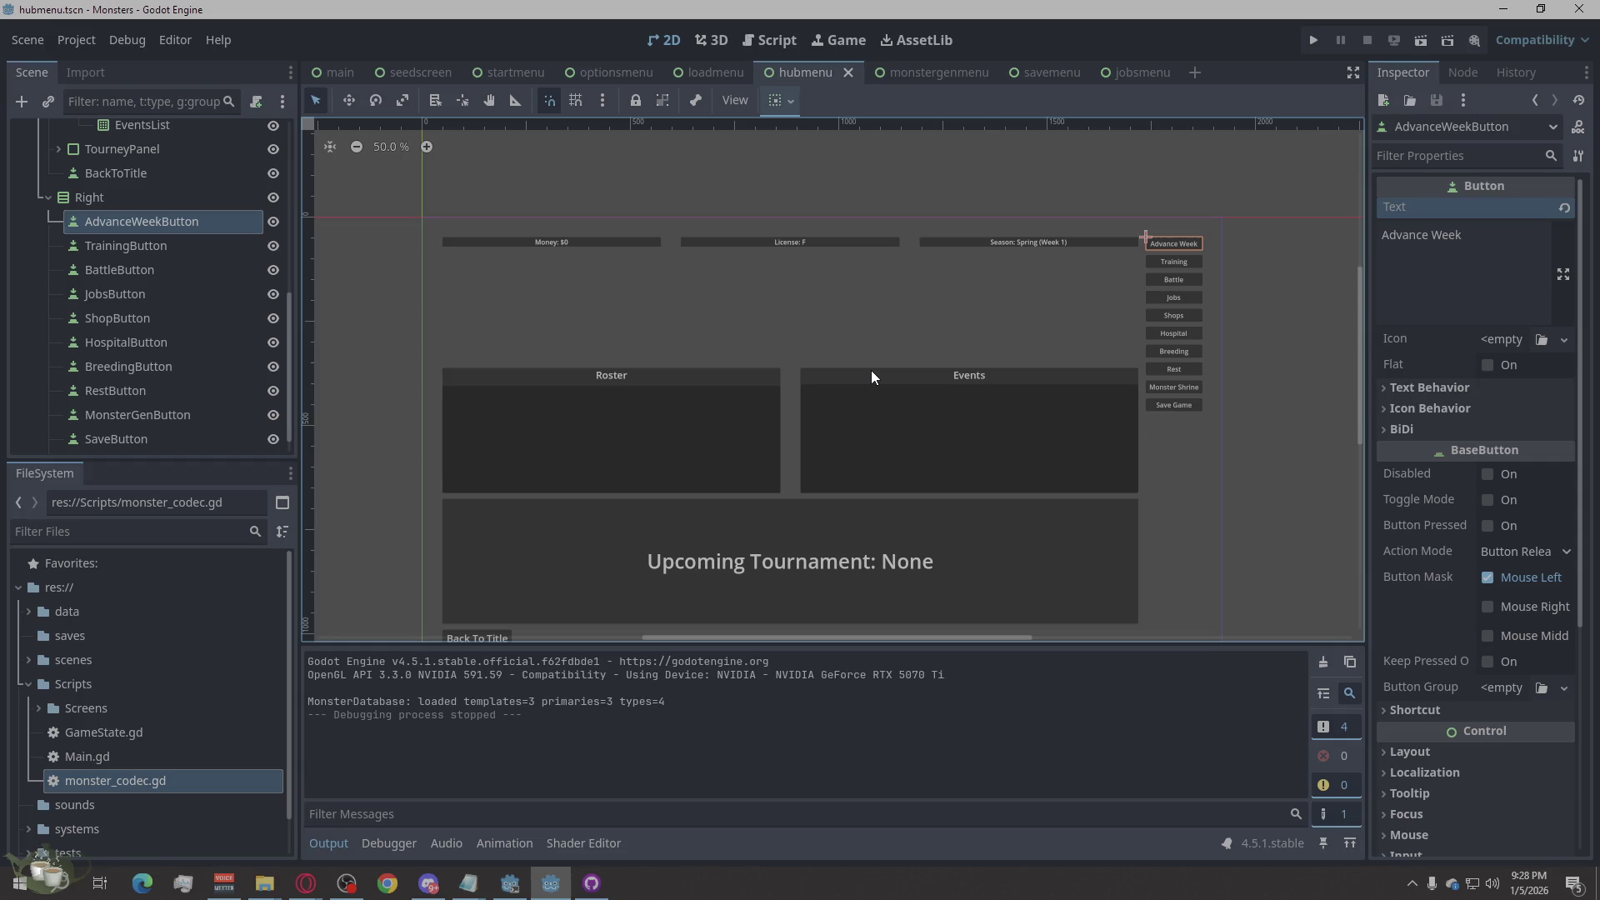
Step: Deselect AdvanceWeekButton on the hub menu canvas, adjust the zoom, and cycle through open windows
left_click(1096, 194)
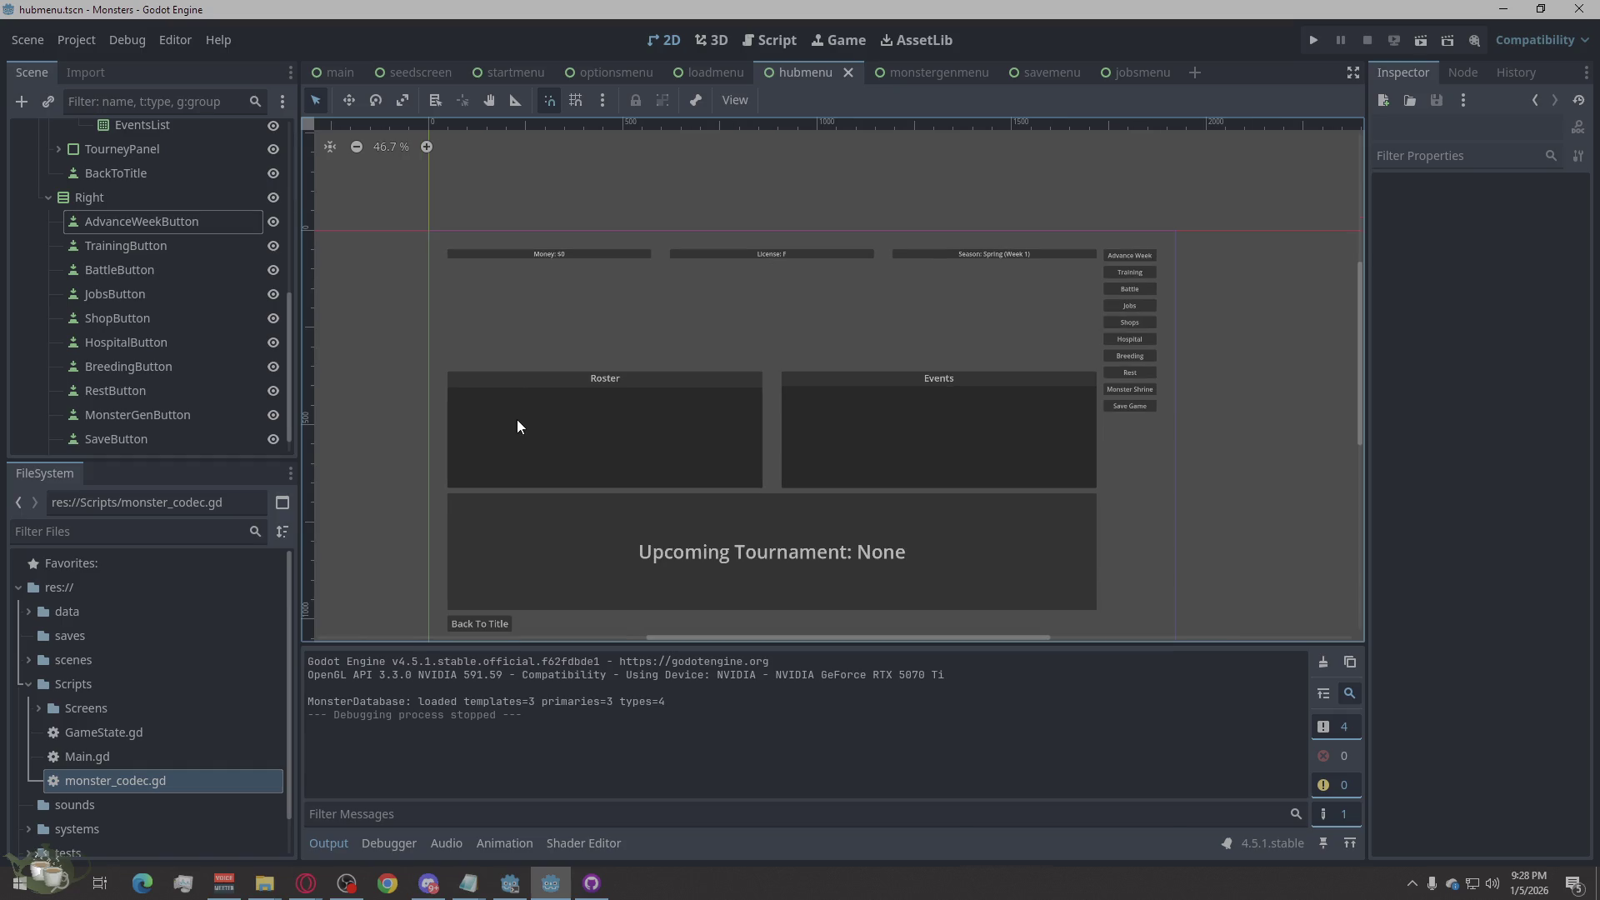
scroll(616, 334, "down", 2)
scroll(639, 509, "up", 2)
scroll(646, 517, "down", 2)
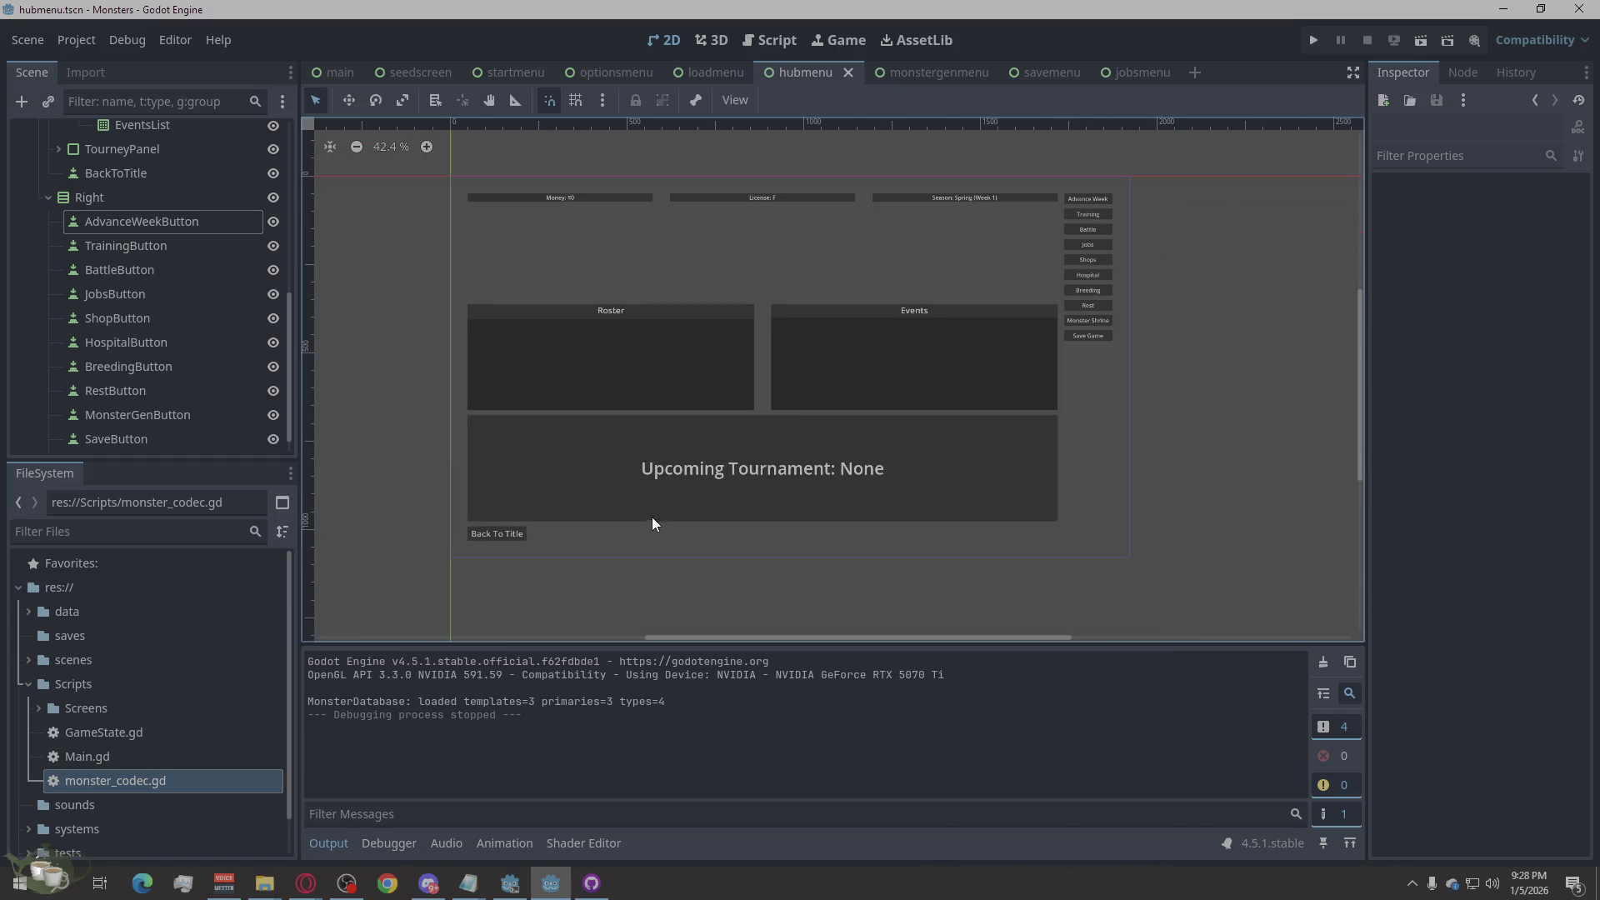
scroll(608, 414, "up", 2)
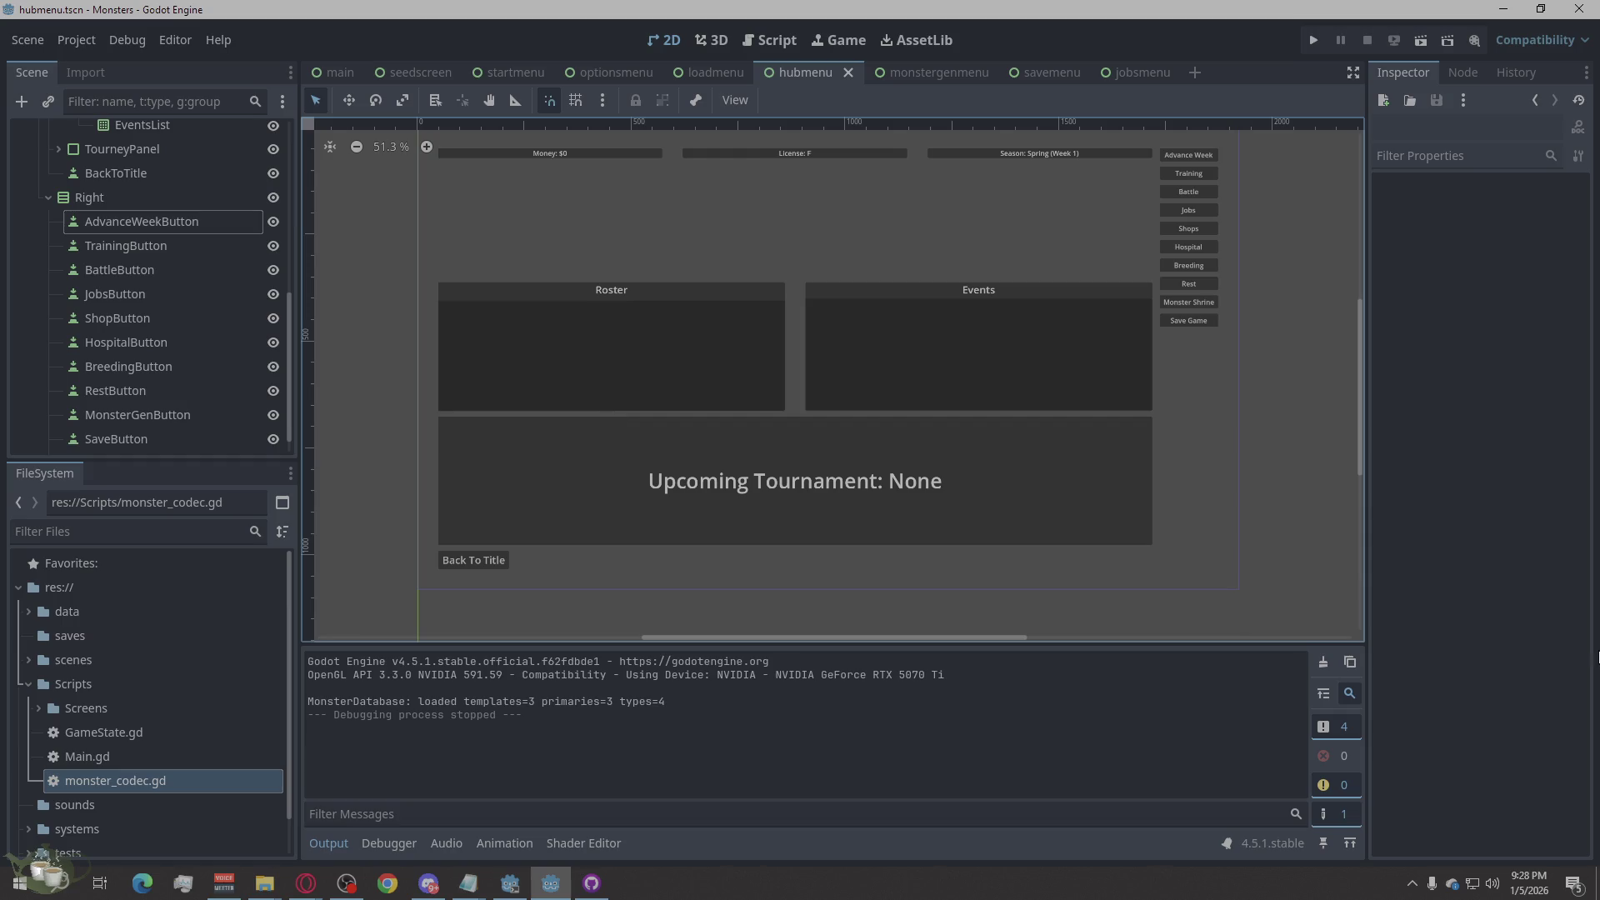
key("alt+Tab")
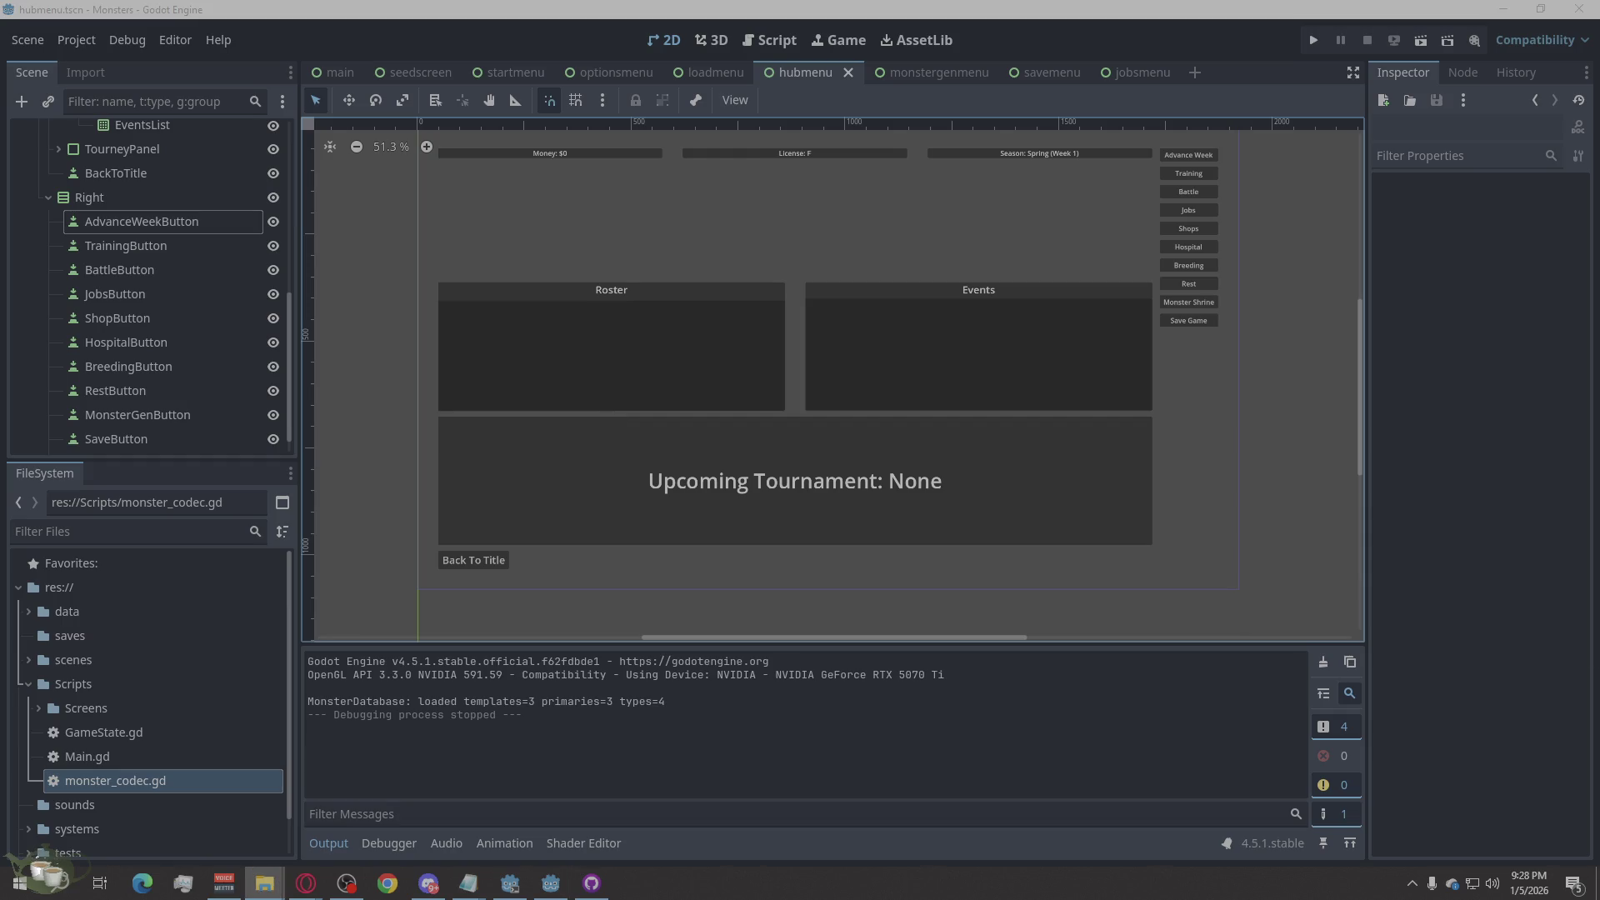
key("alt+Tab")
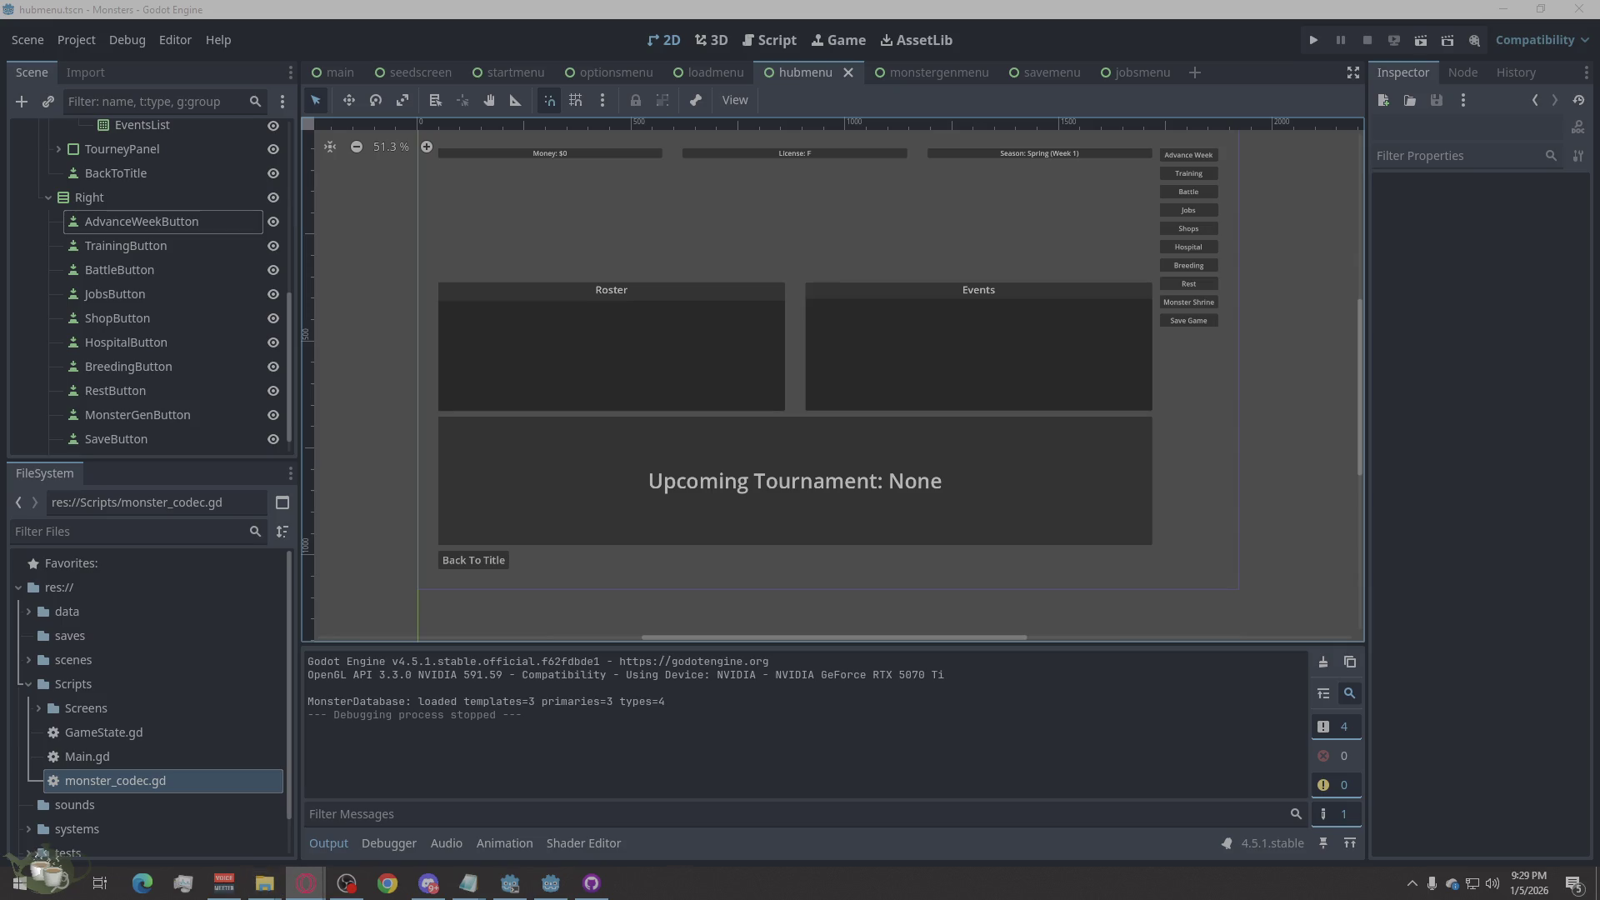
key("alt+Tab")
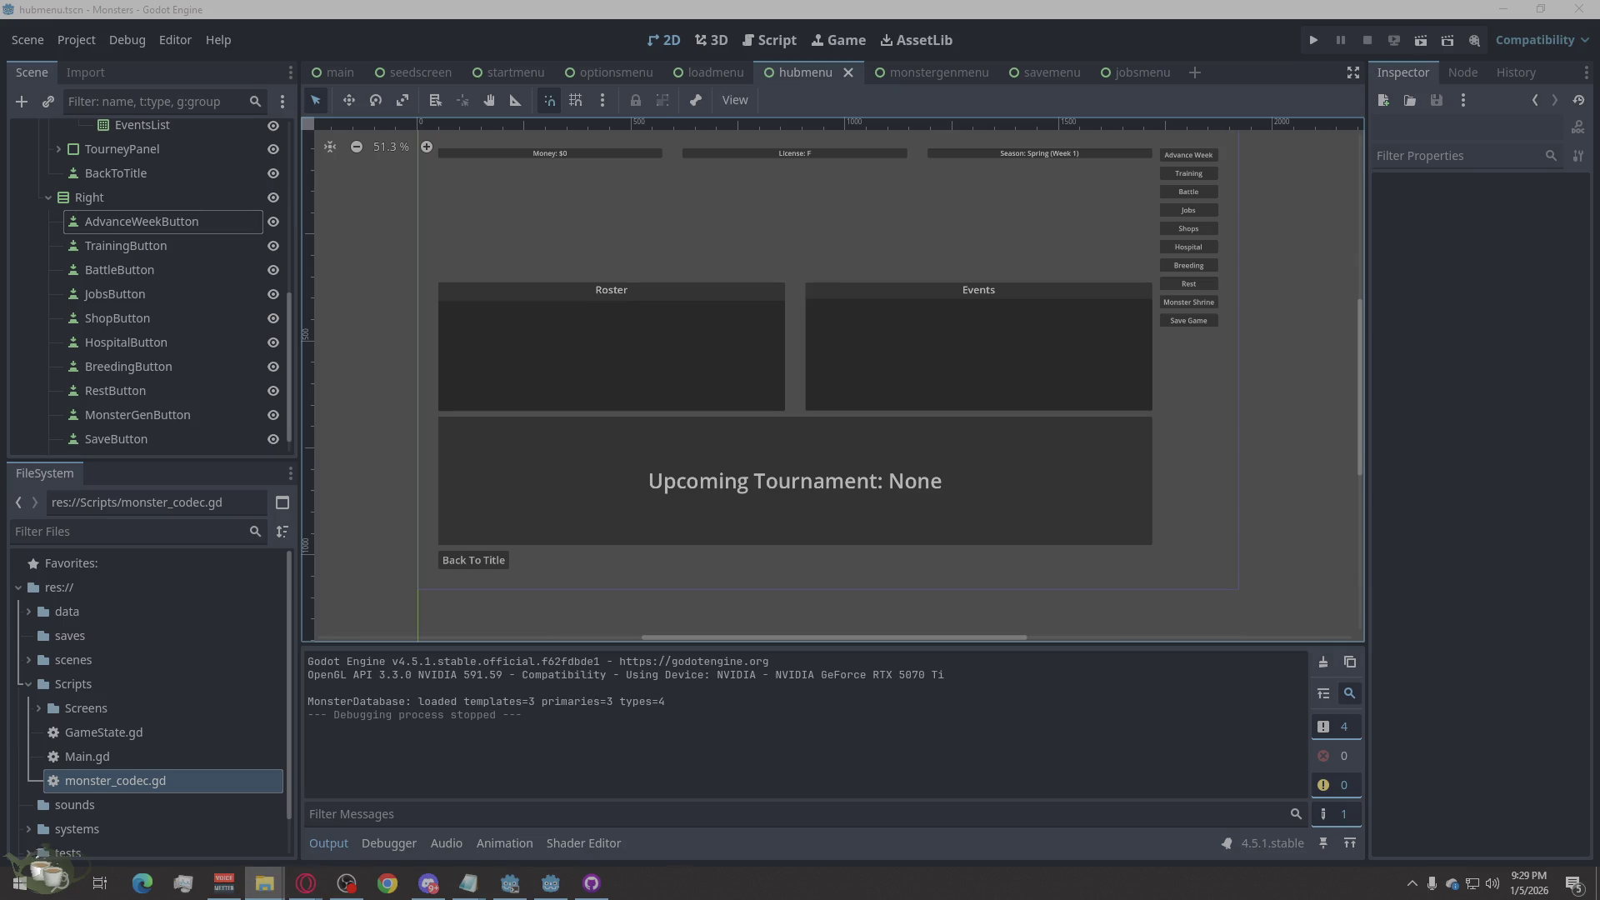
key("alt+Tab")
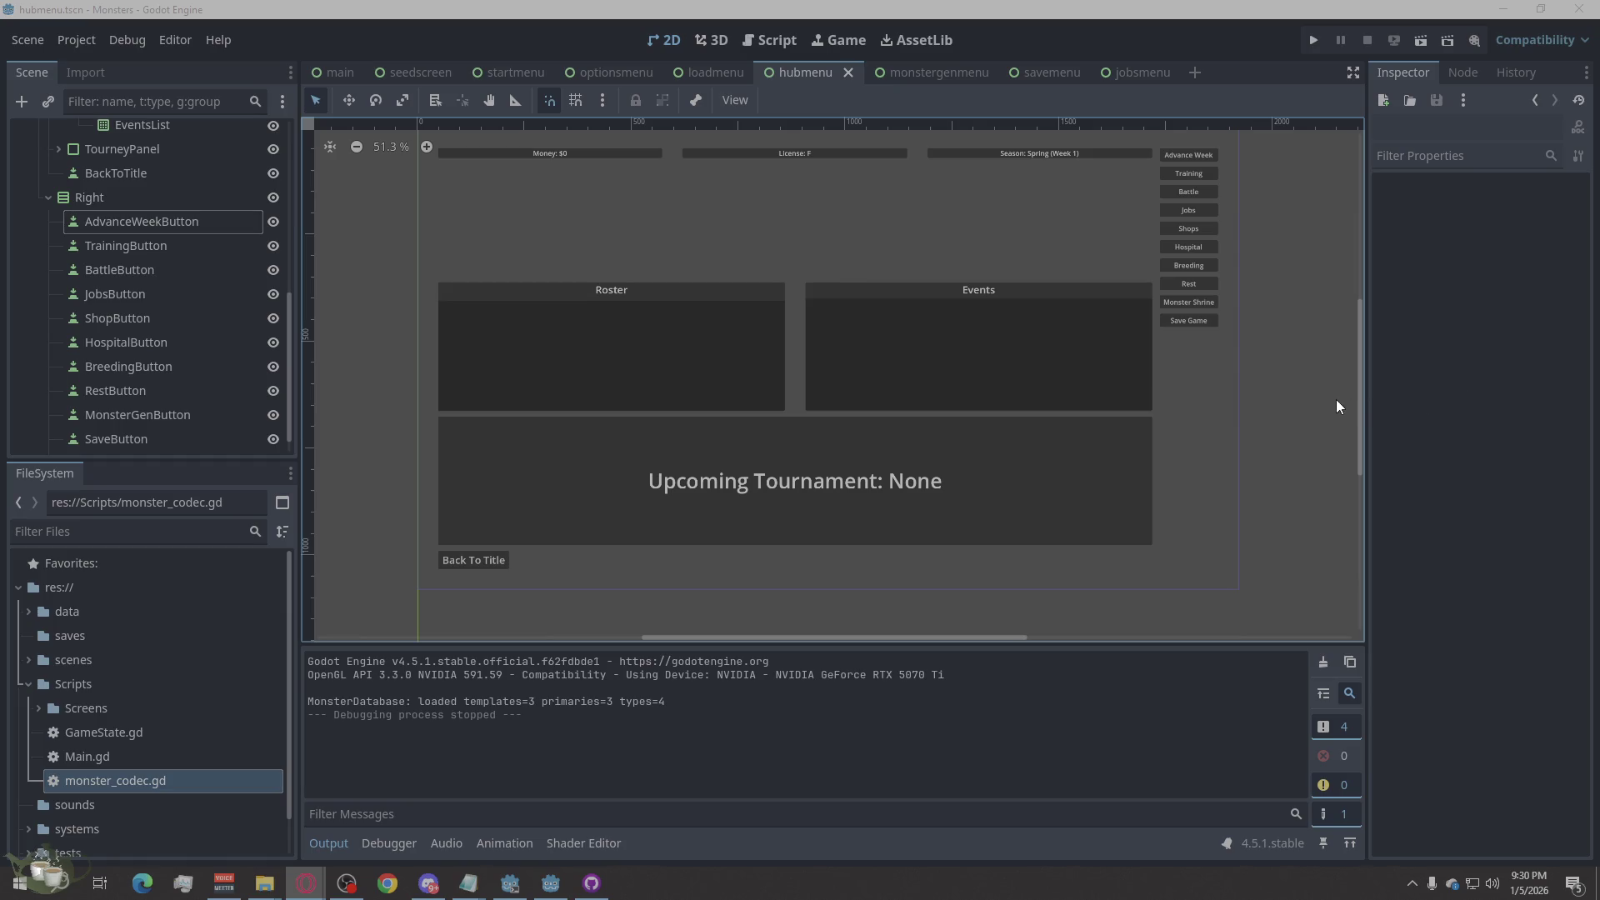
left_click(29, 683)
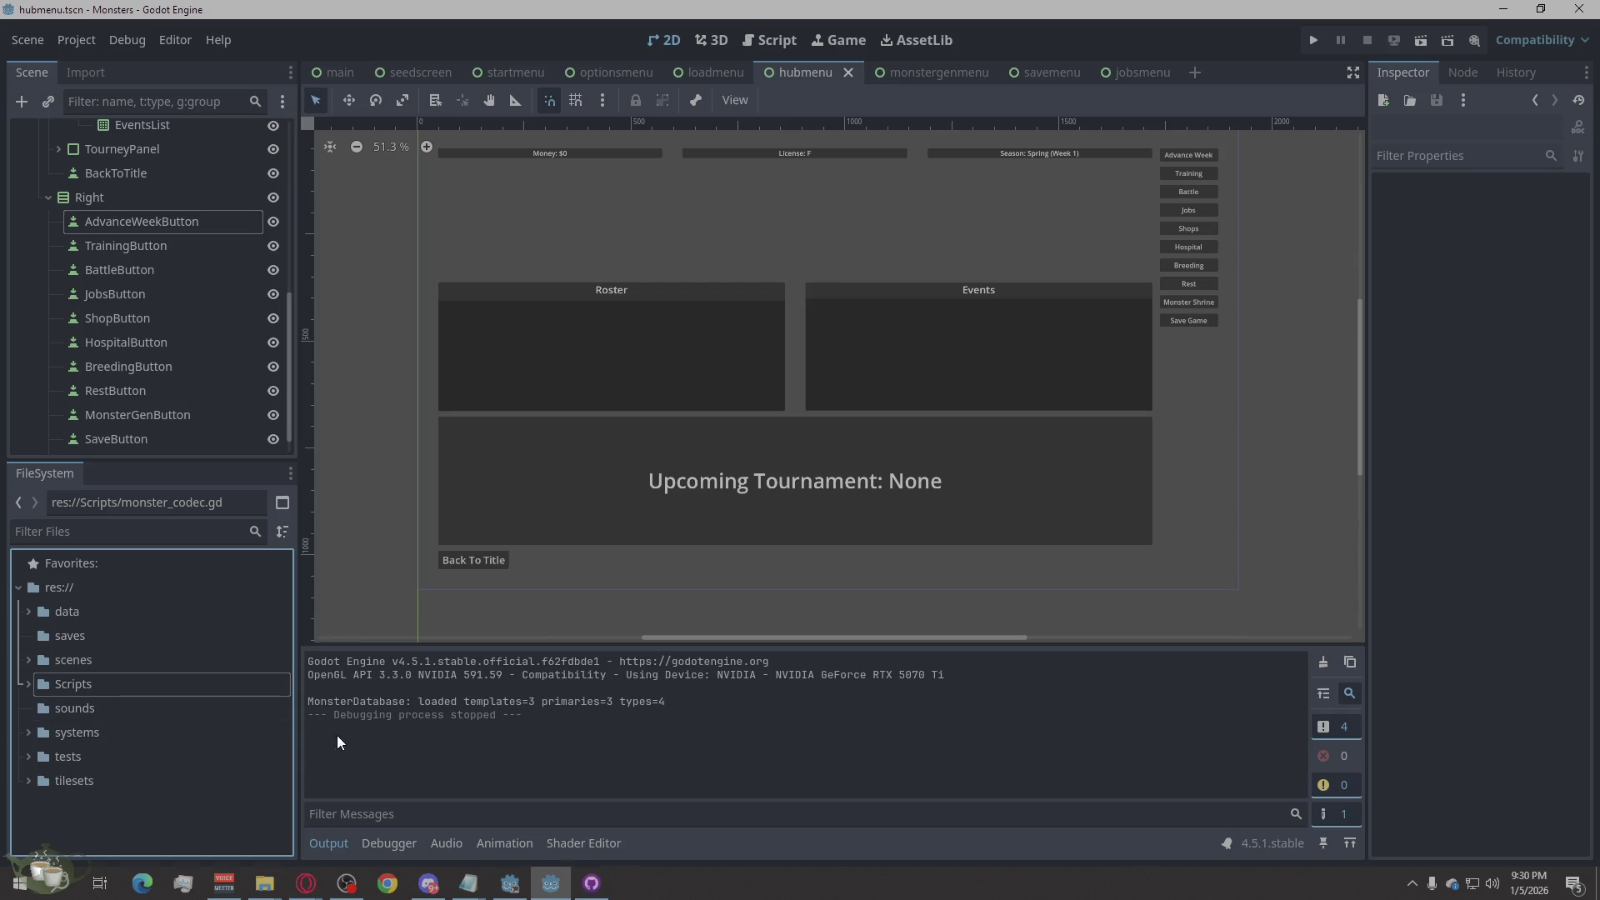
Step: Deselect the Scripts folder and switch to the script editor showing GameState.gd
left_click(102, 817)
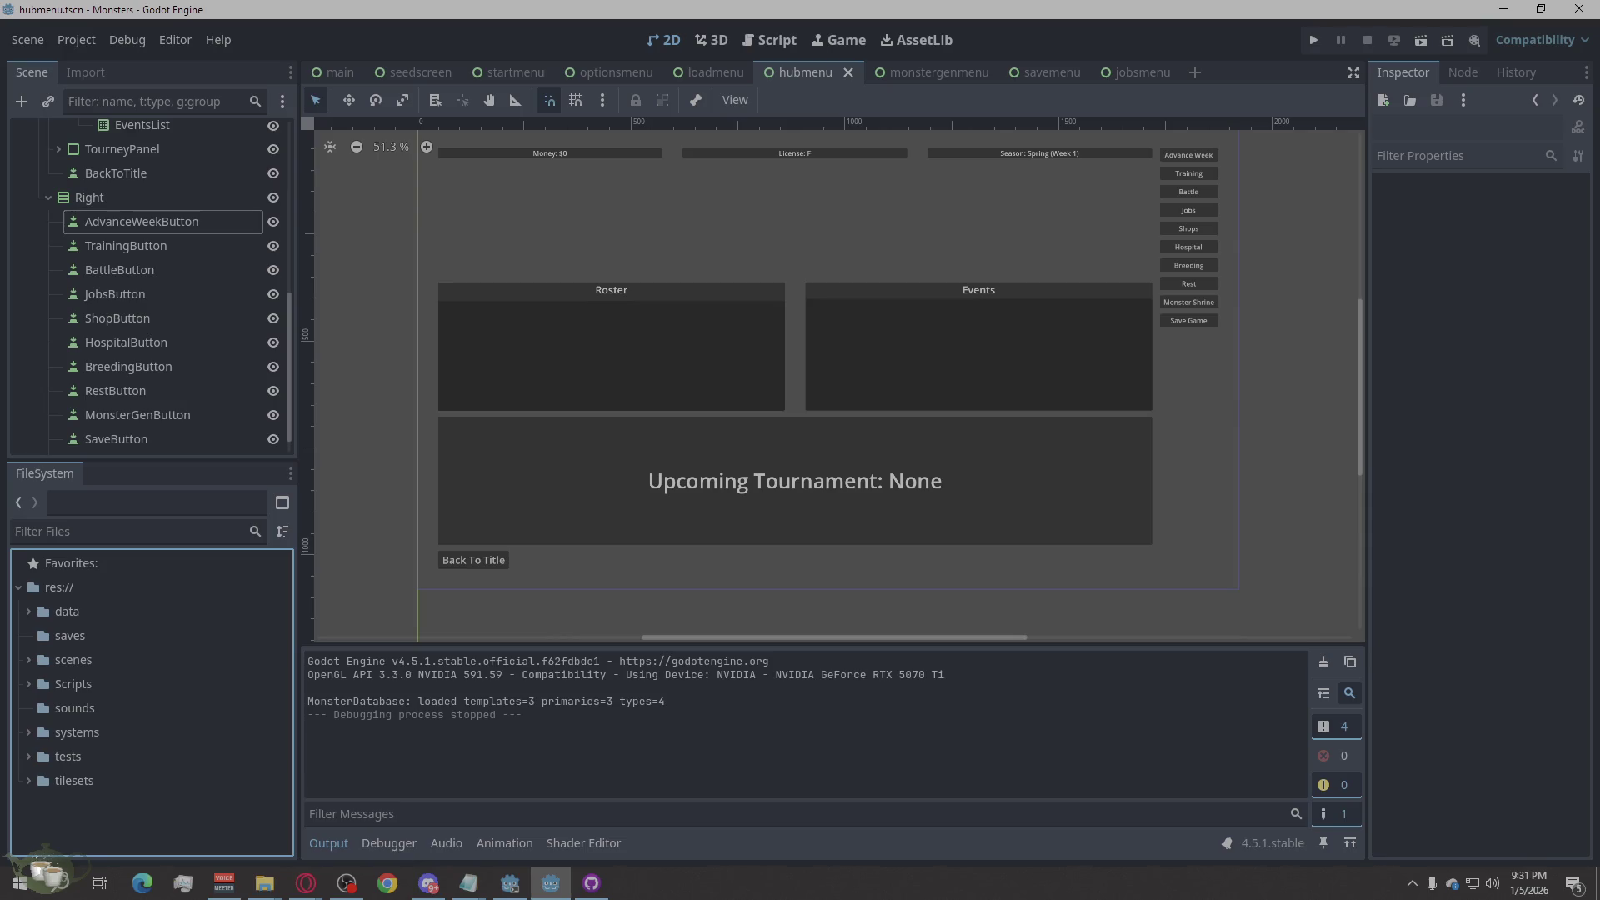
key("alt+Tab")
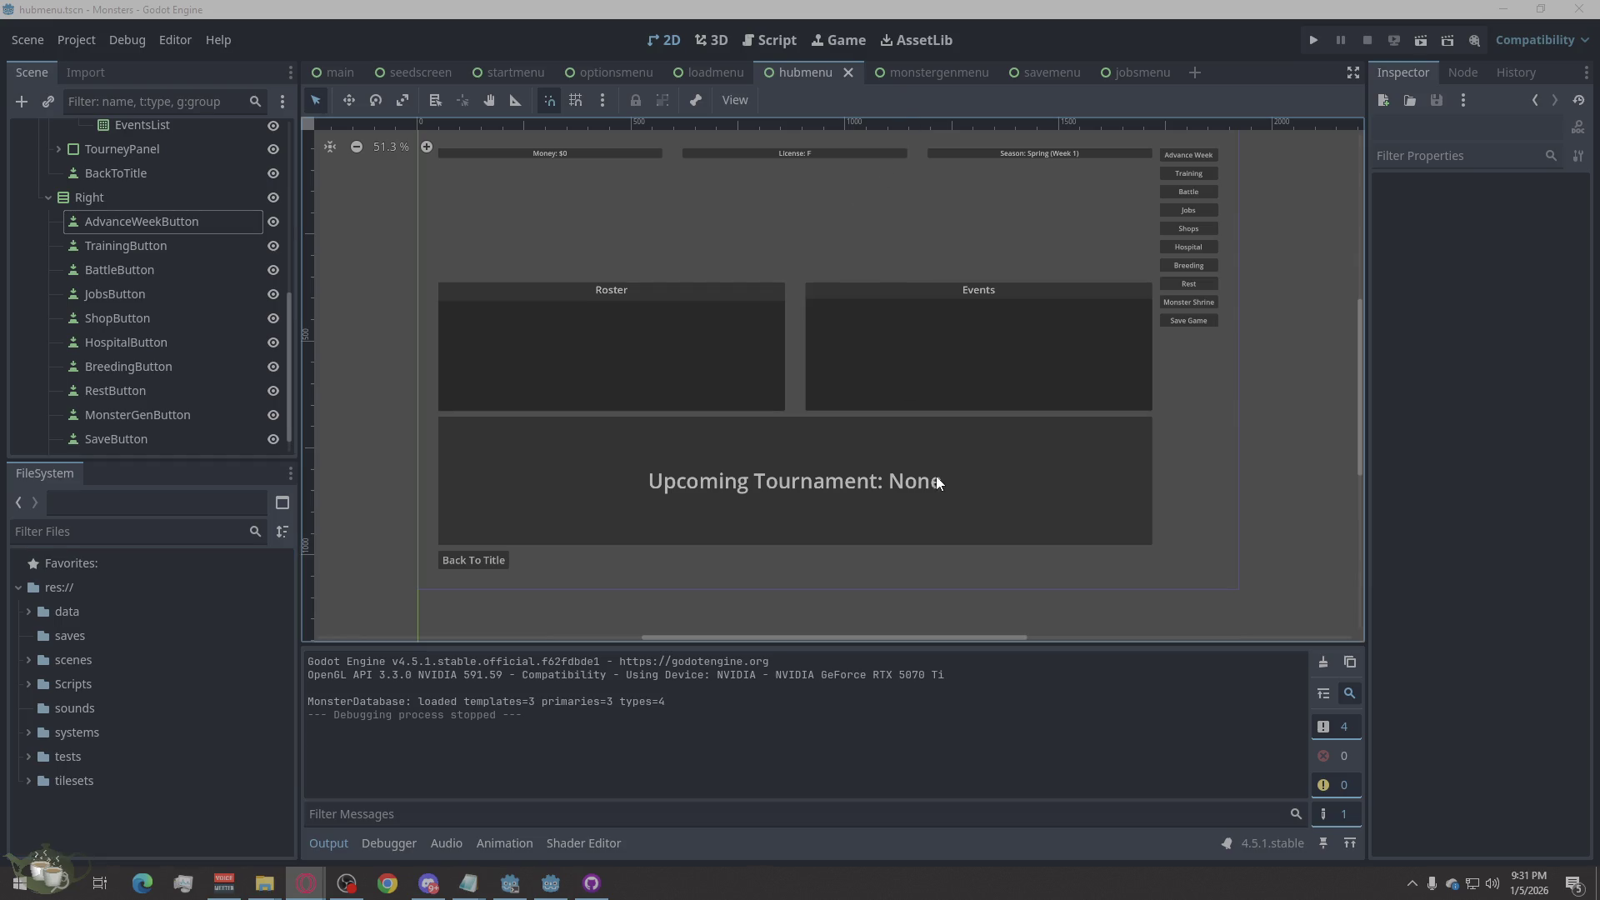
scroll(238, 266, "up", 5)
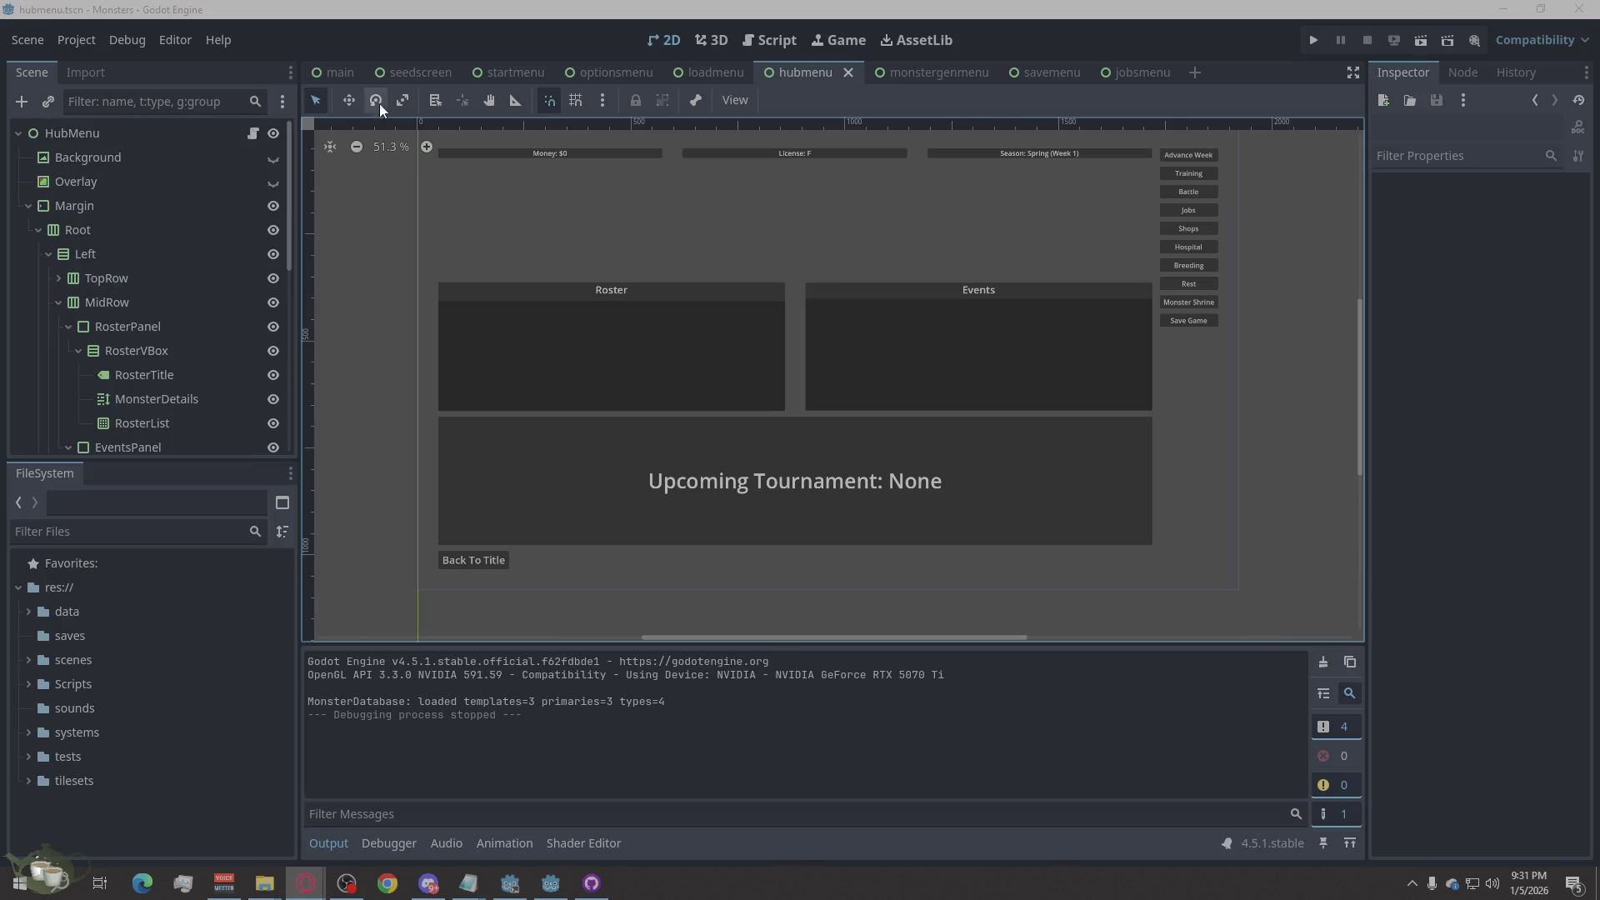
left_click(793, 41)
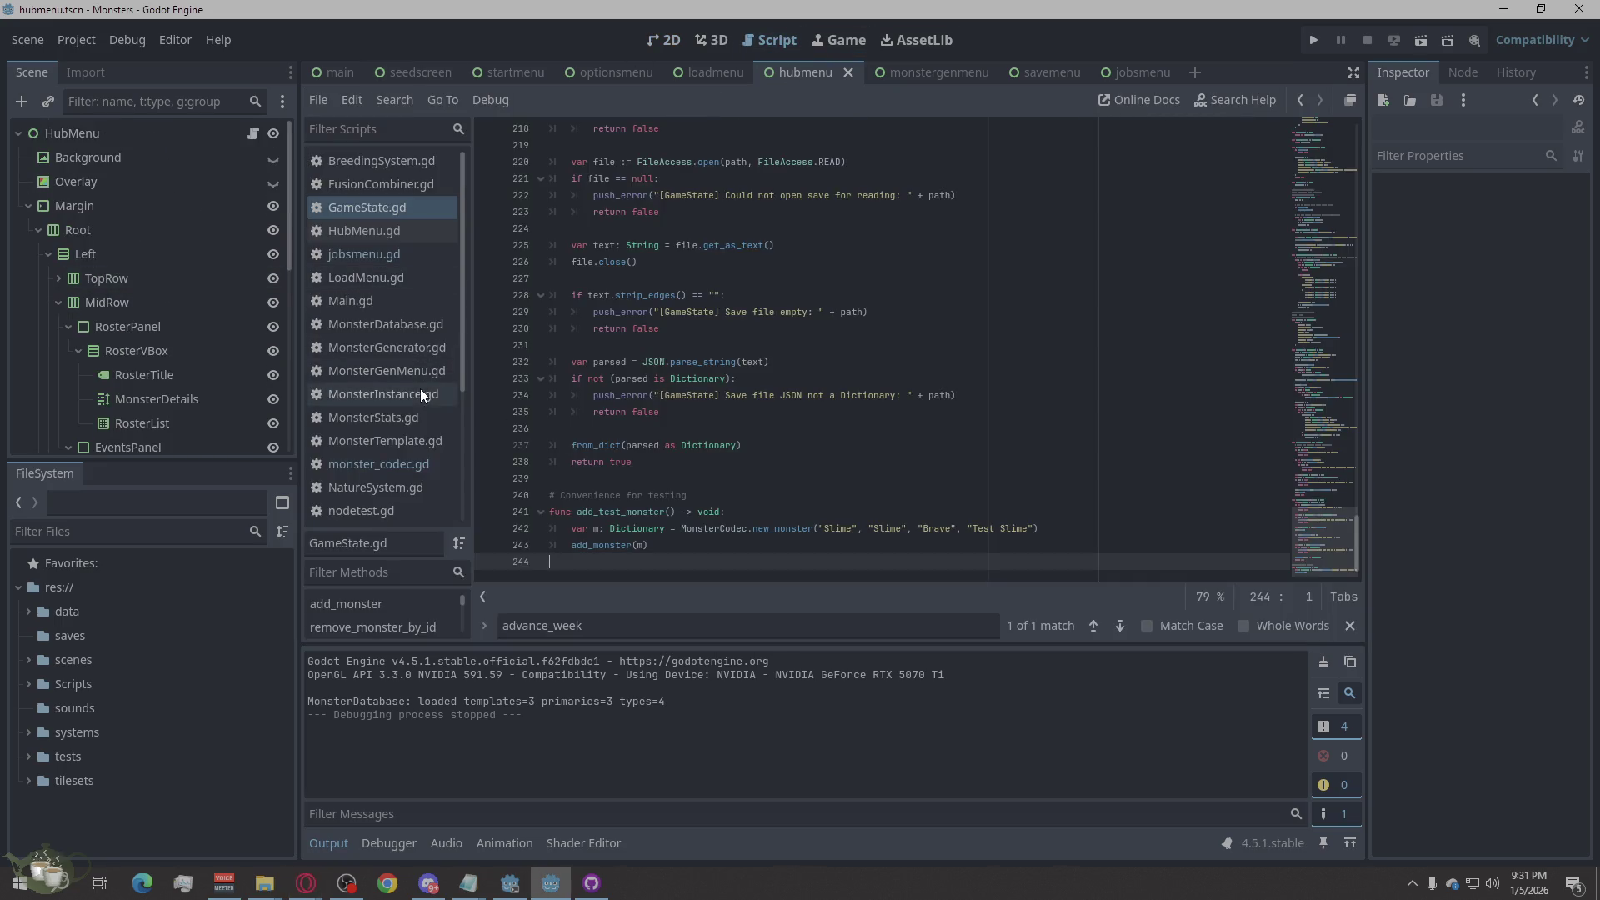
Step: Replace all of HubMenu.gd with the pasted effective-stats and HP code, then open jobsmenu.gd
left_click(386, 234)
left_click(956, 497)
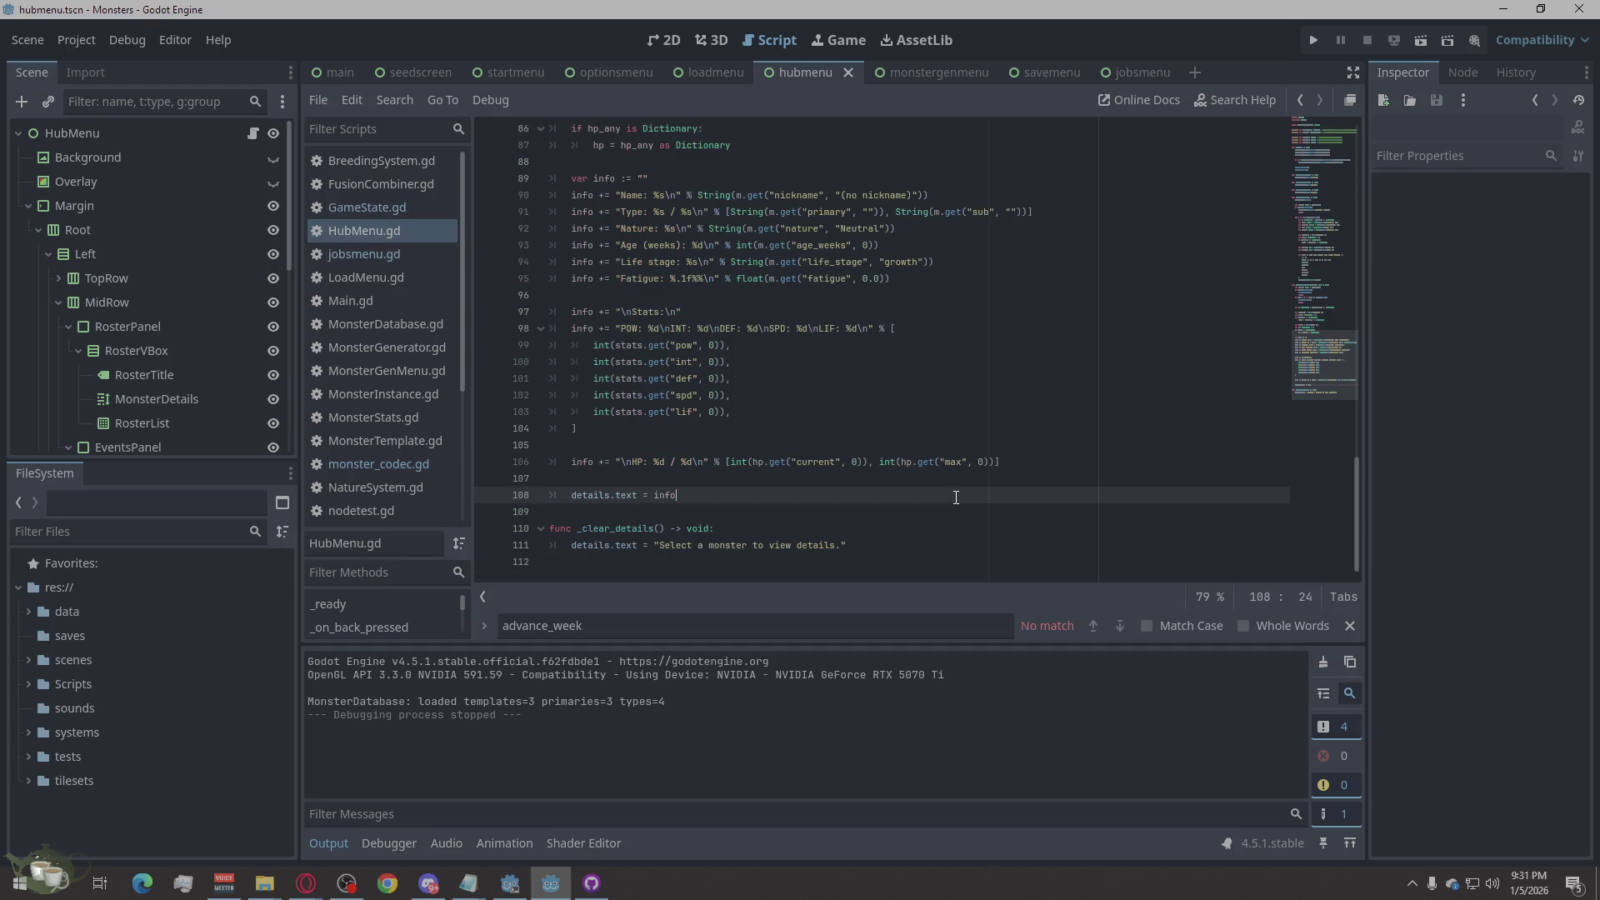
right_click(956, 497)
left_click(1007, 670)
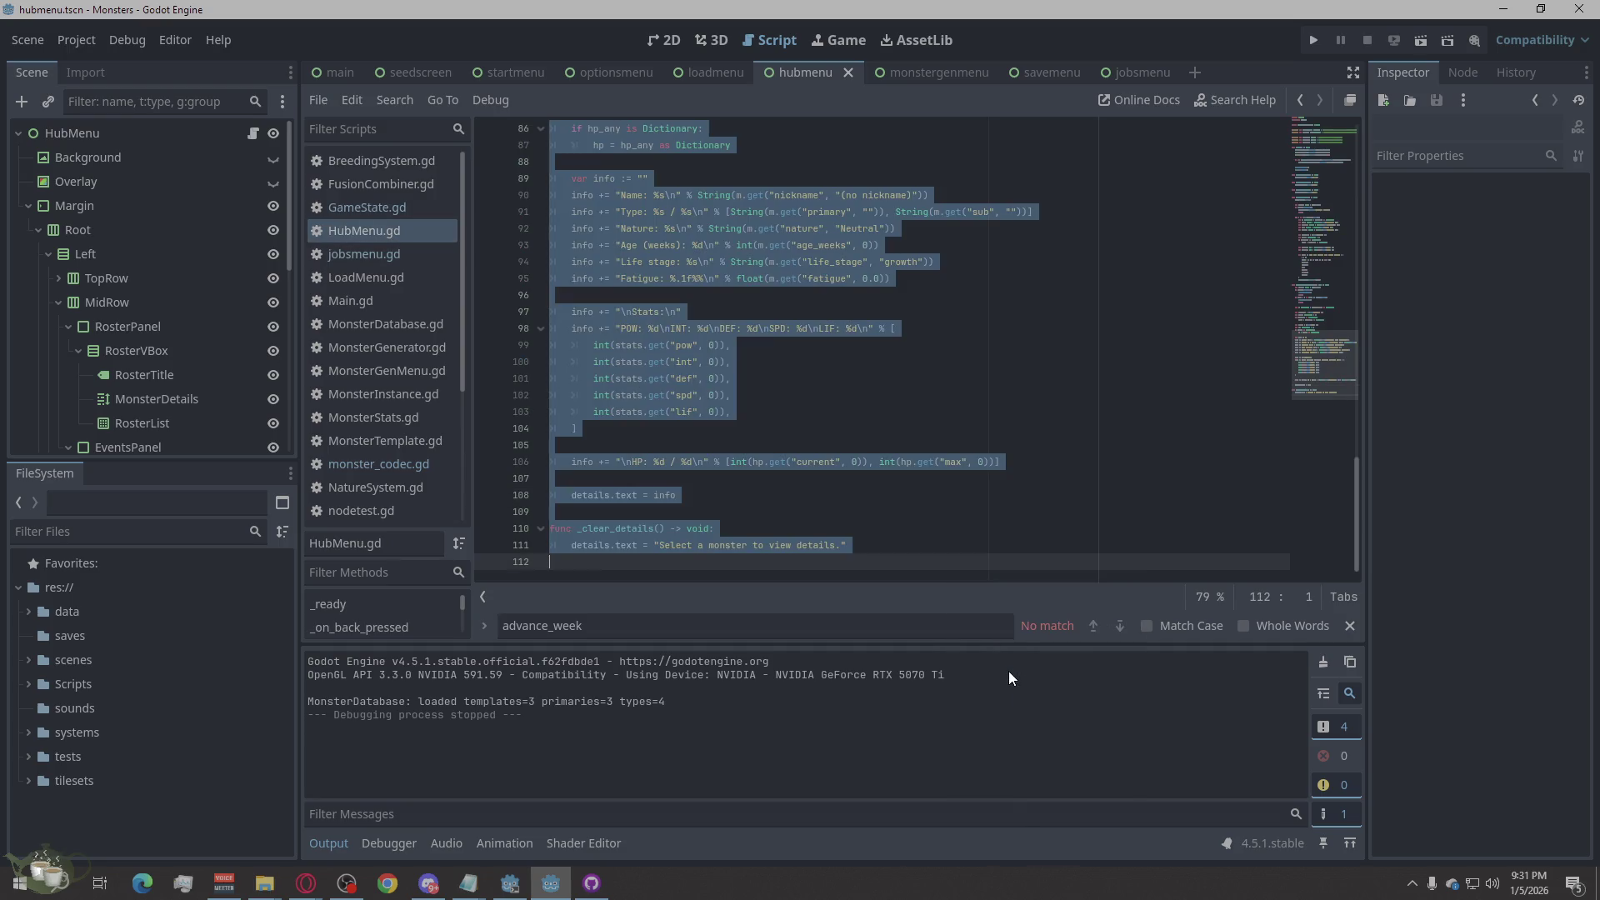
key("ctrl+v")
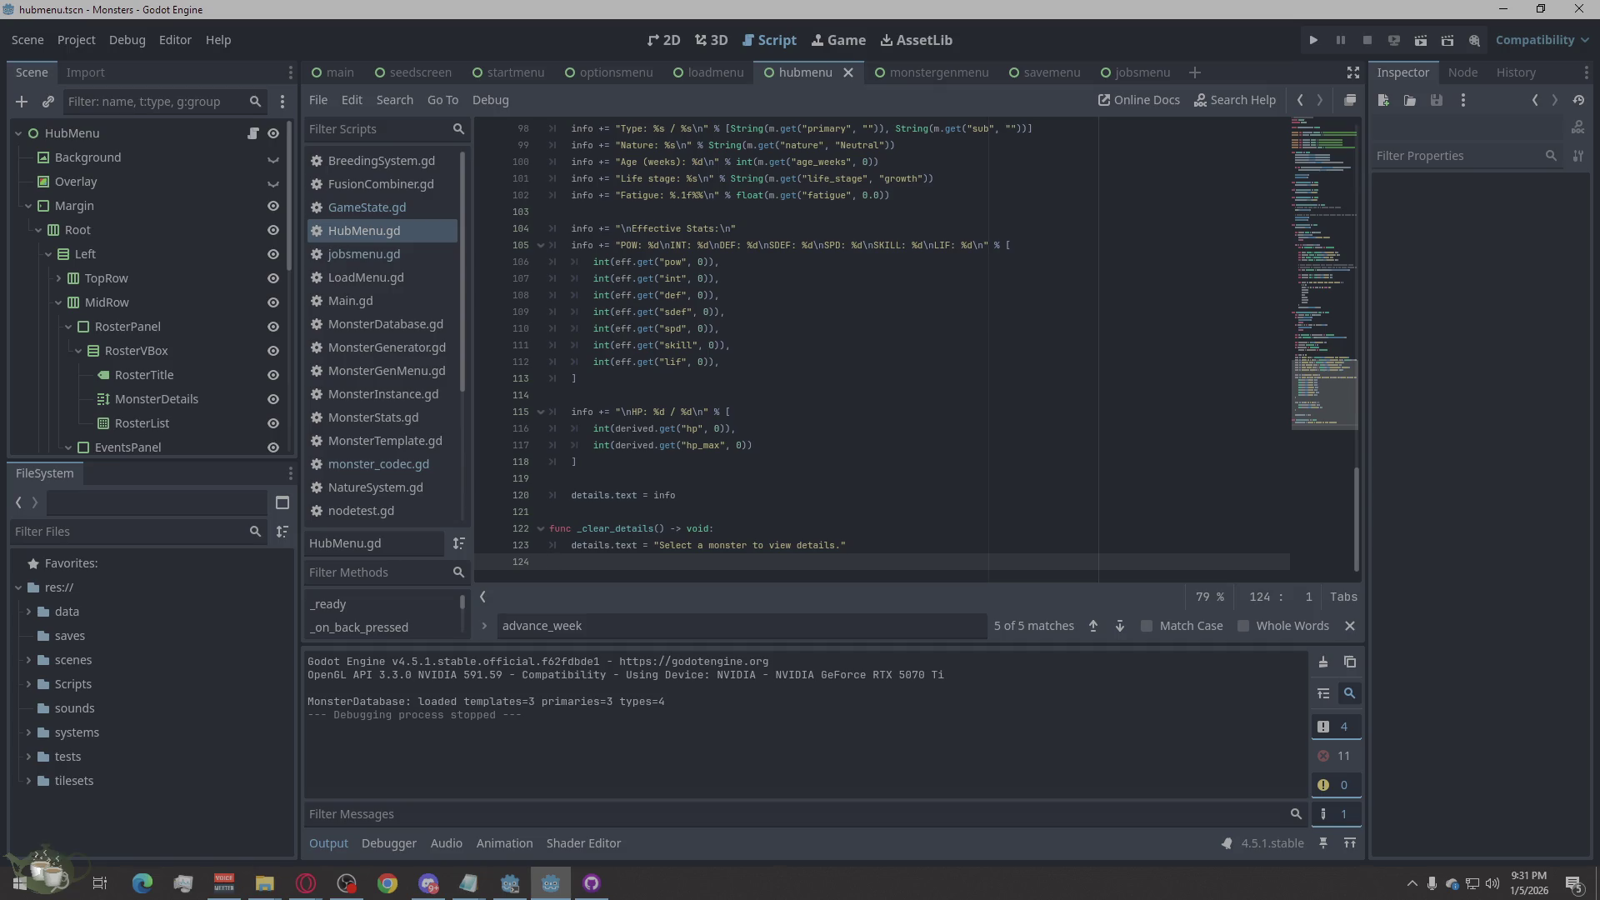
key("alt+Tab")
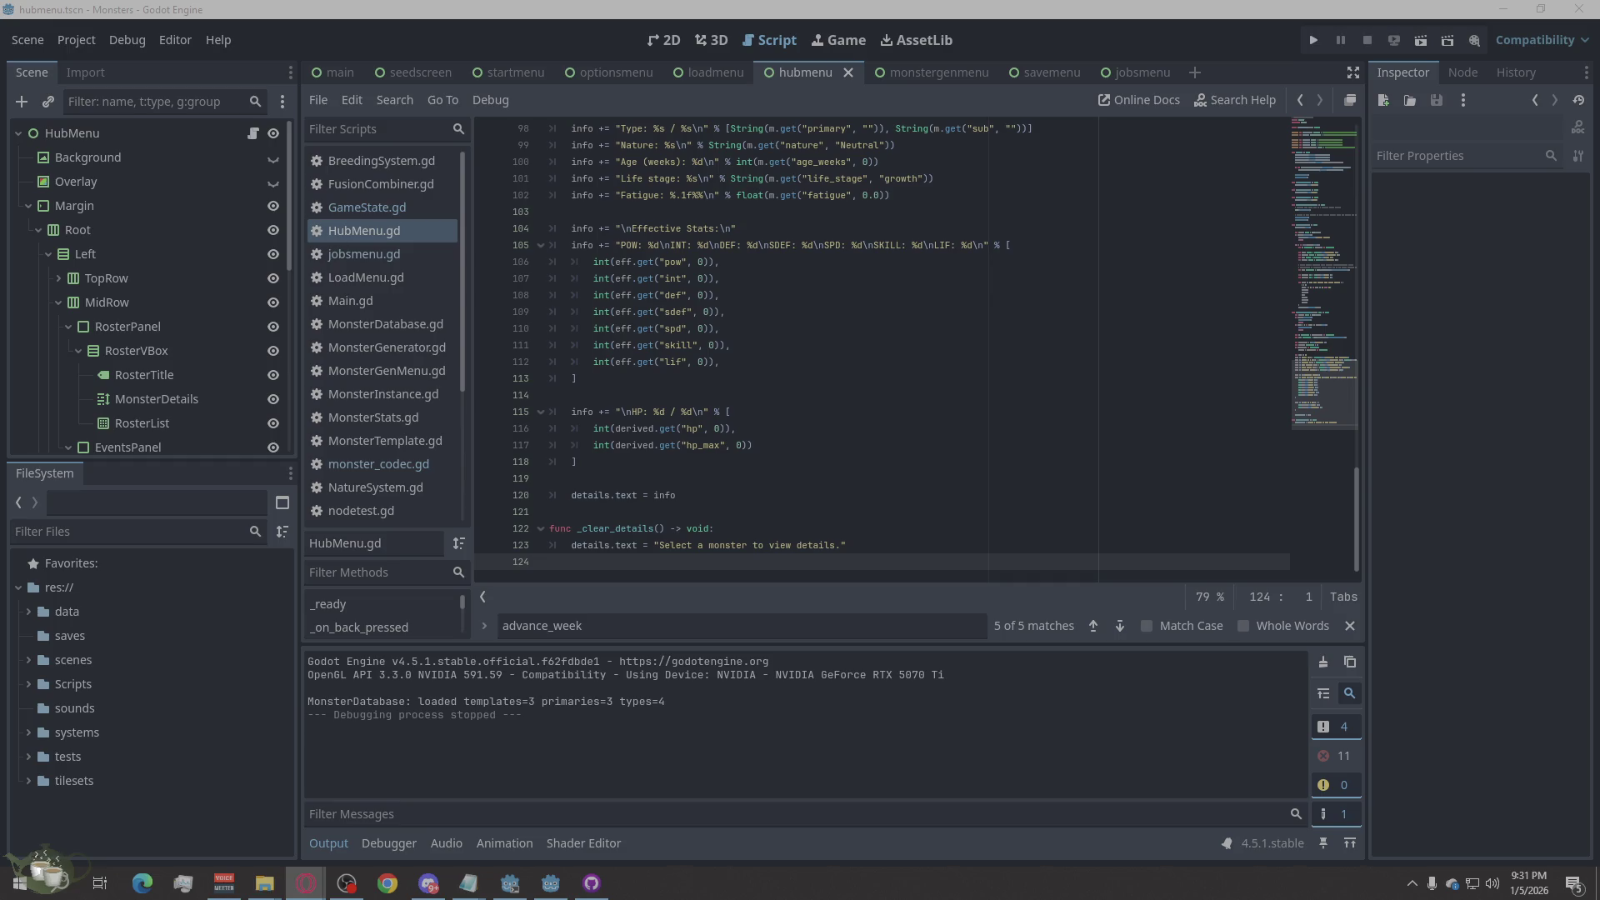
left_click(364, 253)
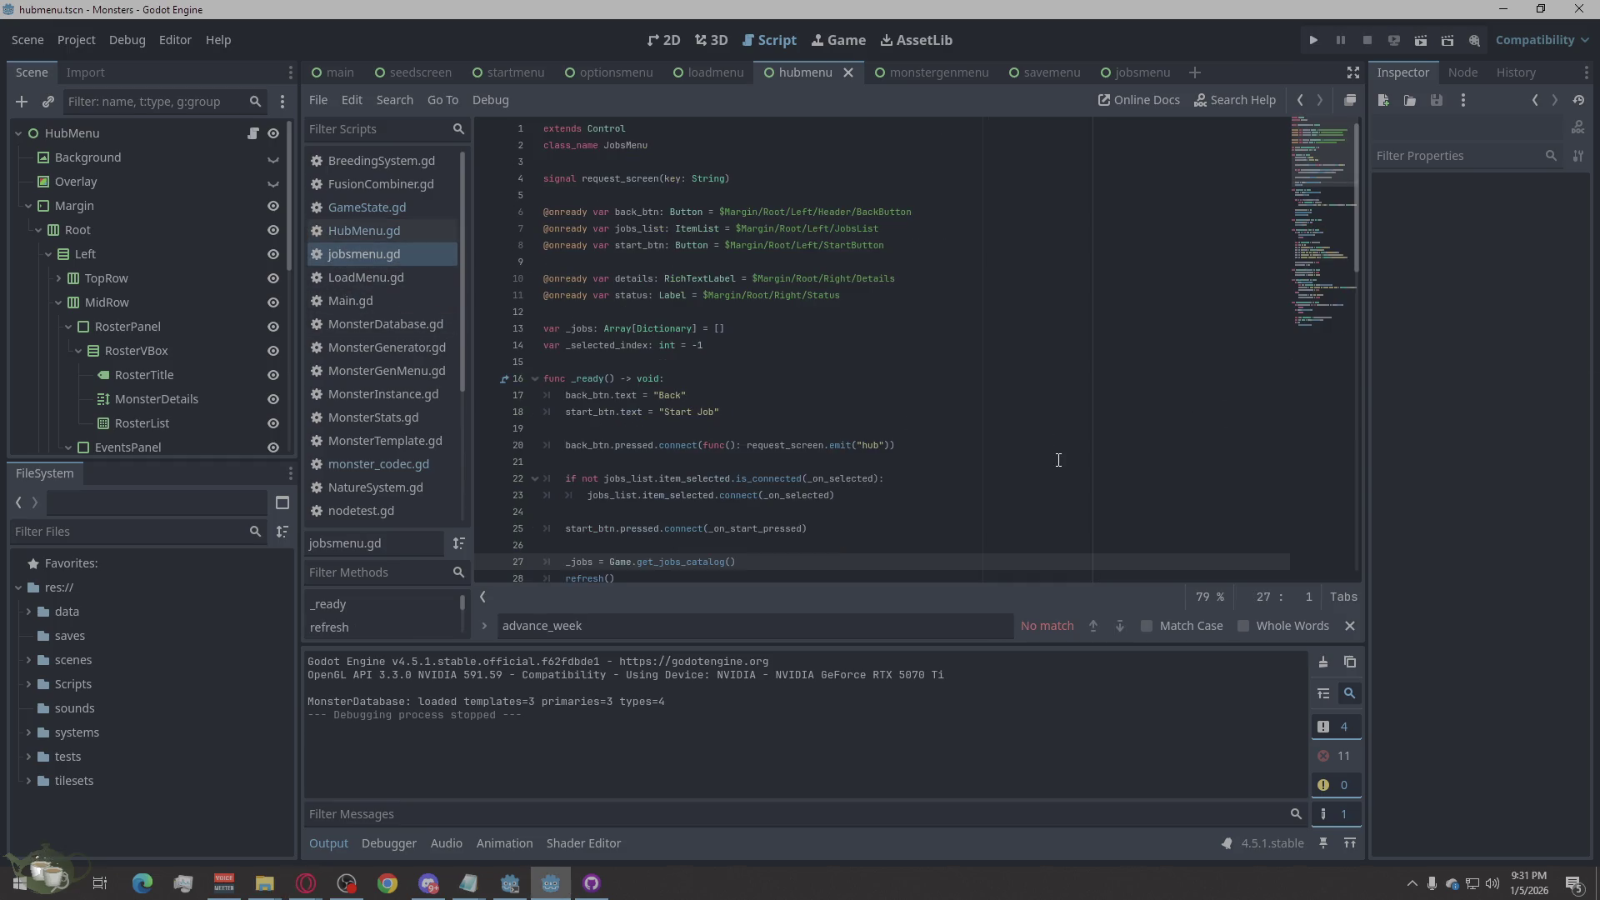